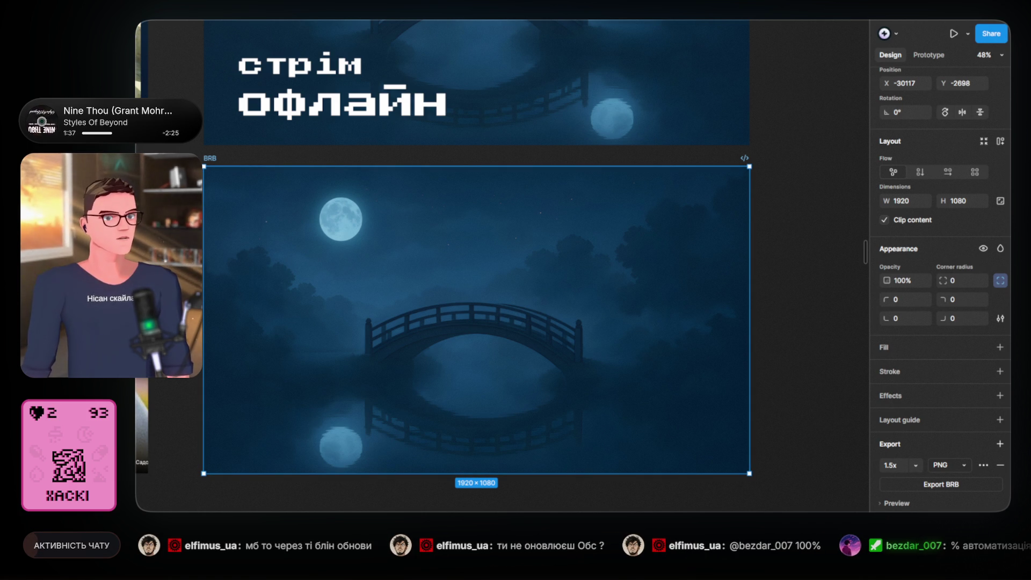
- Delete and restore the BRB moon-and-bridge image, then export the BRB frame as PNG
{"action": "left_click", "coordinate": [799, 196]}
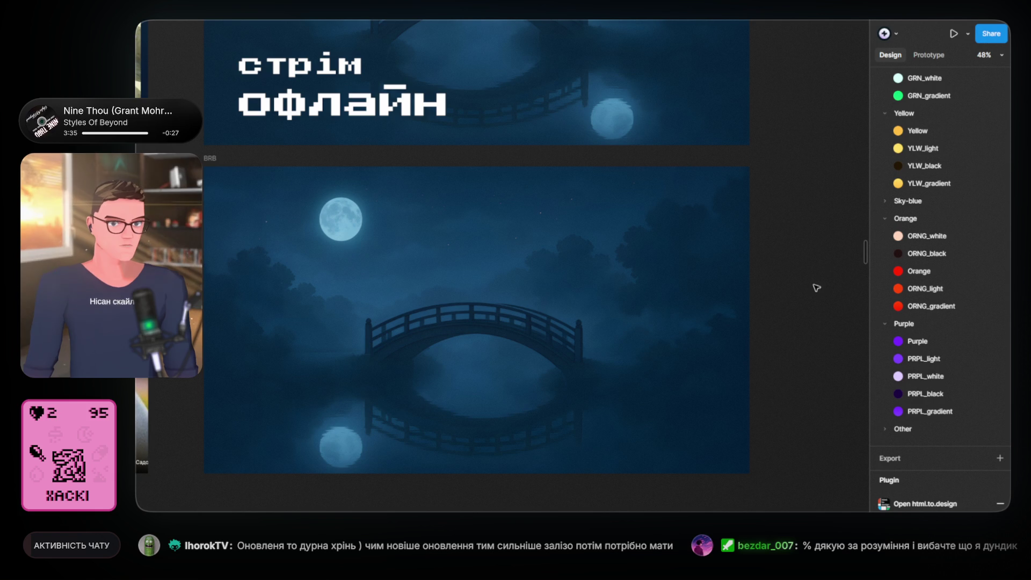
{"action": "left_click", "coordinate": [693, 283]}
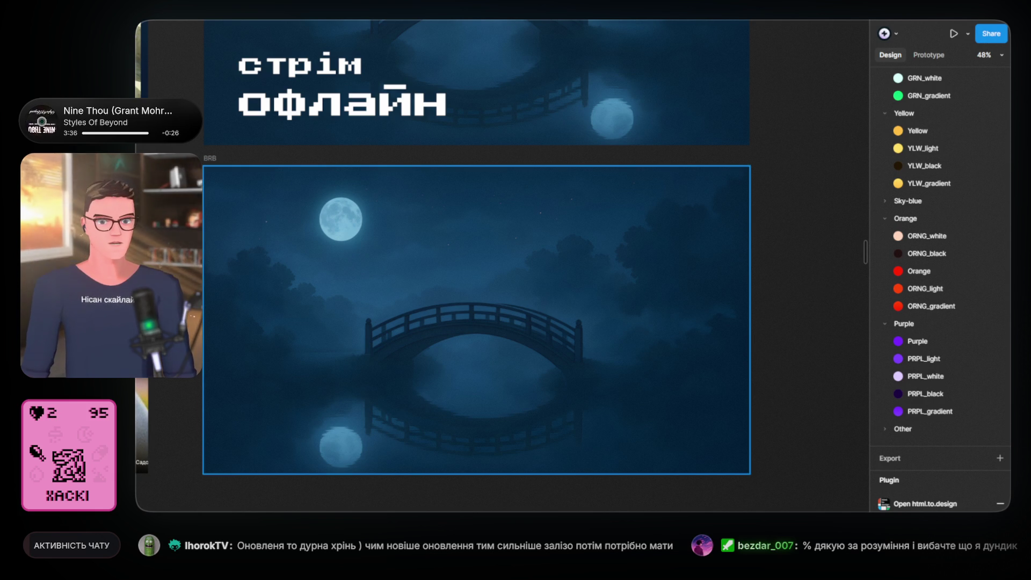
{"action": "key", "text": "Delete"}
{"action": "key", "text": "ctrl+z"}
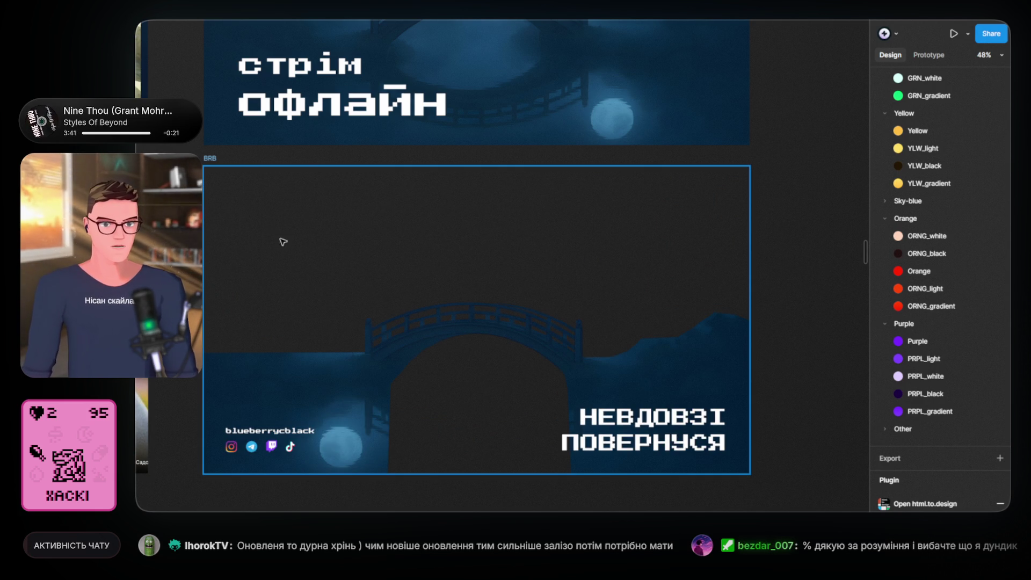
{"action": "left_click", "coordinate": [210, 158]}
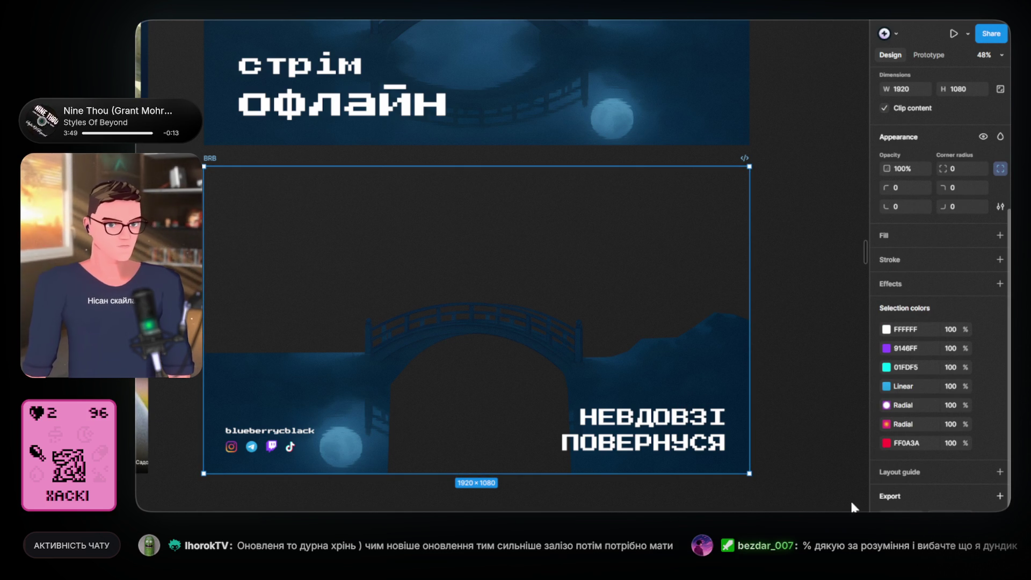
{"action": "key", "text": "ctrl+shift+e"}
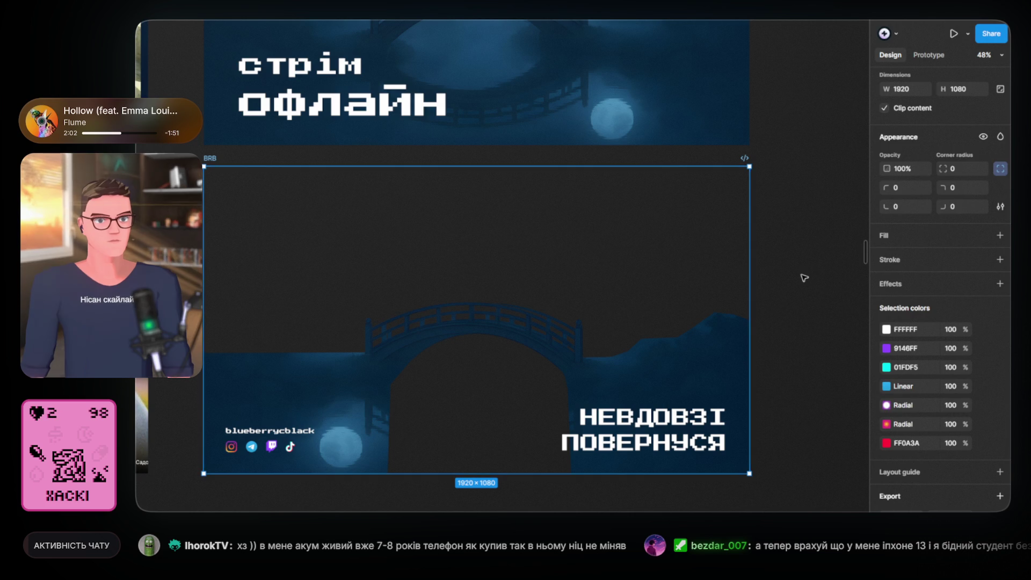
- Restore the BRB moon, branches, 'стрім триває' heading and chat messages with undo
{"action": "left_click", "coordinate": [774, 279]}
{"action": "left_click", "coordinate": [296, 239]}
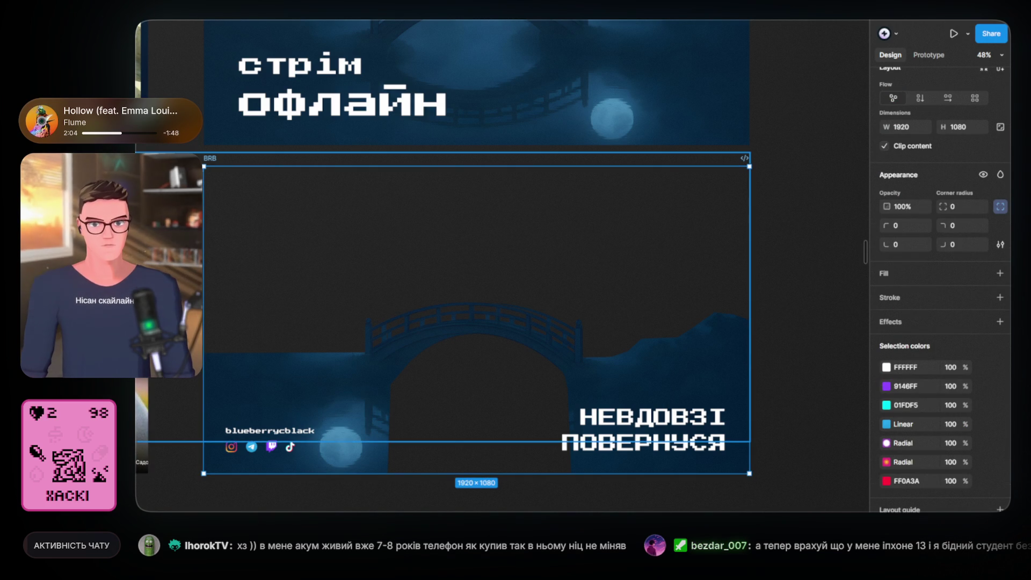
{"action": "key", "text": "ctrl+z"}
{"action": "key", "text": "ctrl+z"}
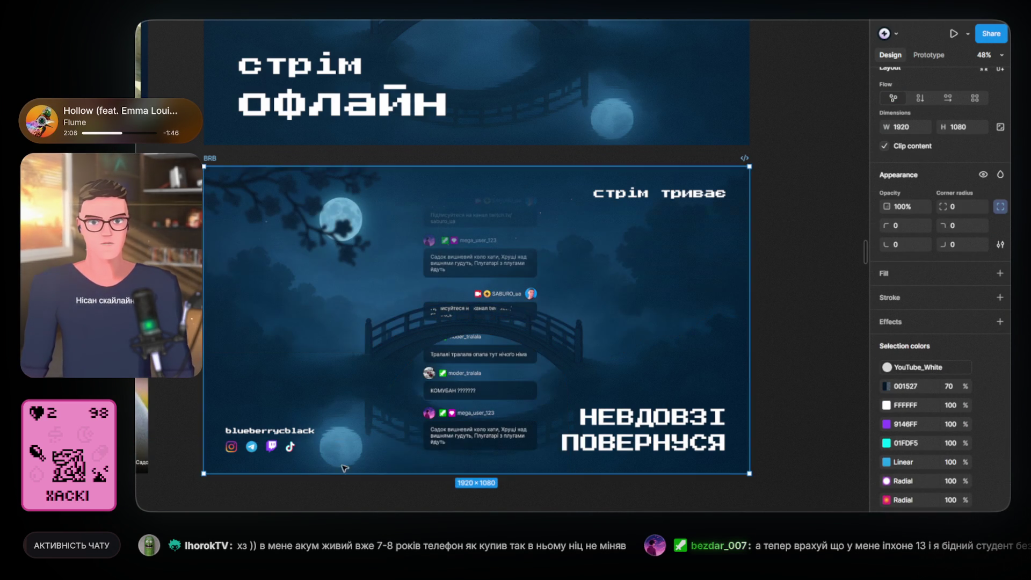
{"action": "key", "text": "Escape"}
- Scroll up to the Start scene and select its 03:17 countdown text
{"action": "scroll", "coordinate": [584, 125], "scroll_direction": "up", "scroll_amount": 5}
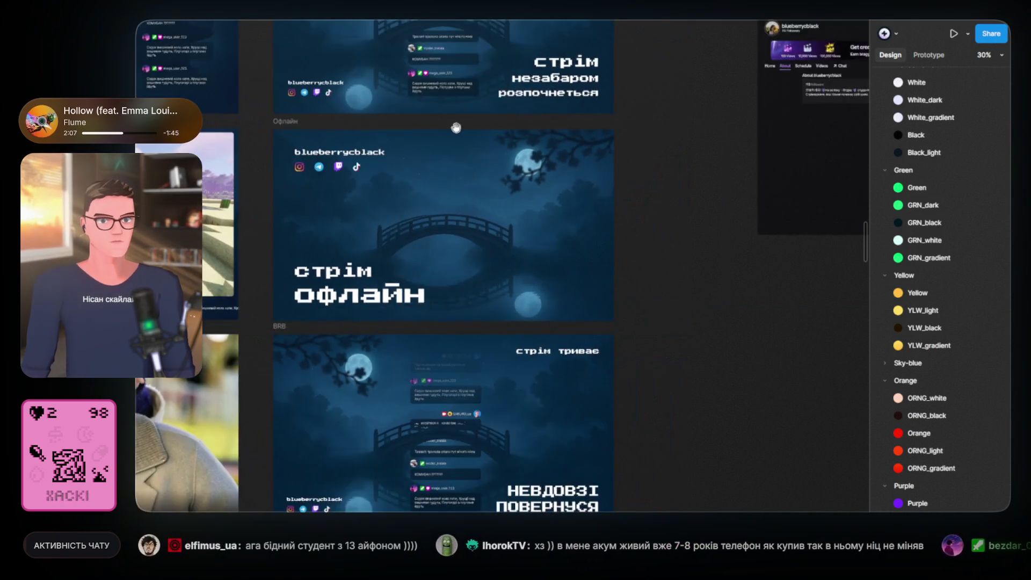
{"action": "scroll", "coordinate": [484, 188], "scroll_direction": "up", "scroll_amount": 5}
{"action": "scroll", "coordinate": [407, 214], "scroll_direction": "up", "scroll_amount": 3}
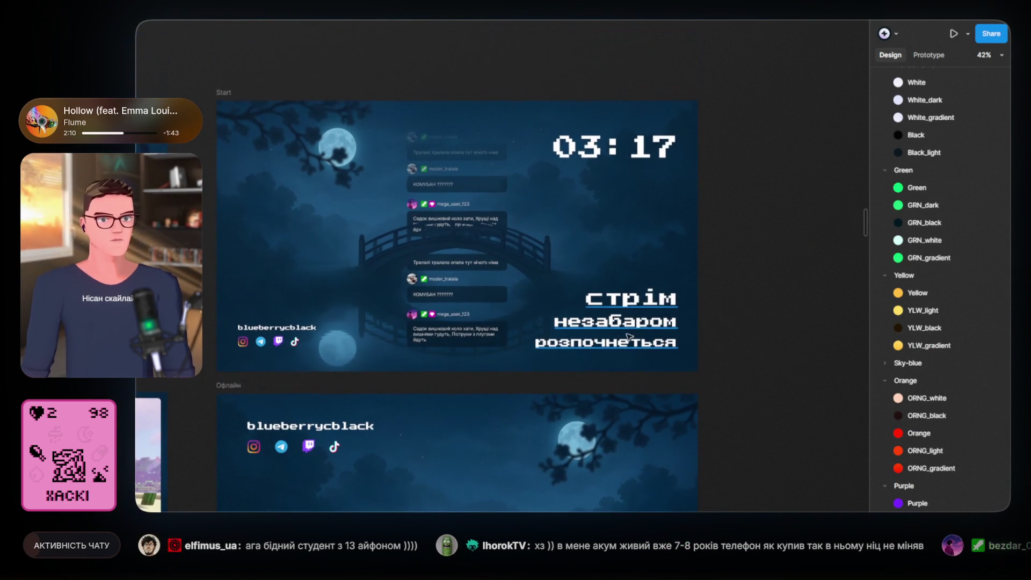
{"action": "left_click", "coordinate": [605, 152]}
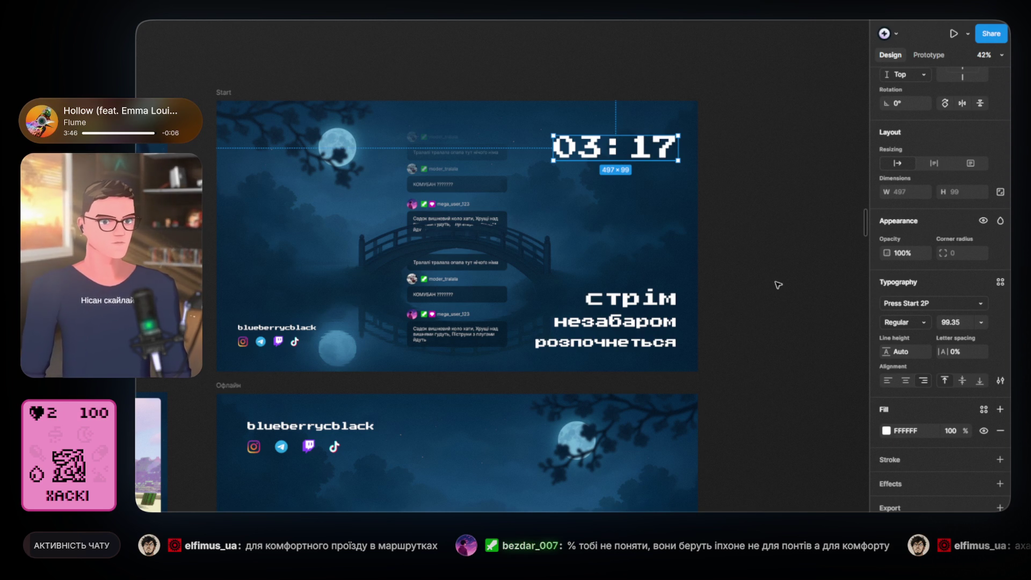
{"action": "left_click", "coordinate": [779, 285]}
{"action": "scroll", "coordinate": [764, 342], "scroll_direction": "down", "scroll_amount": 2}
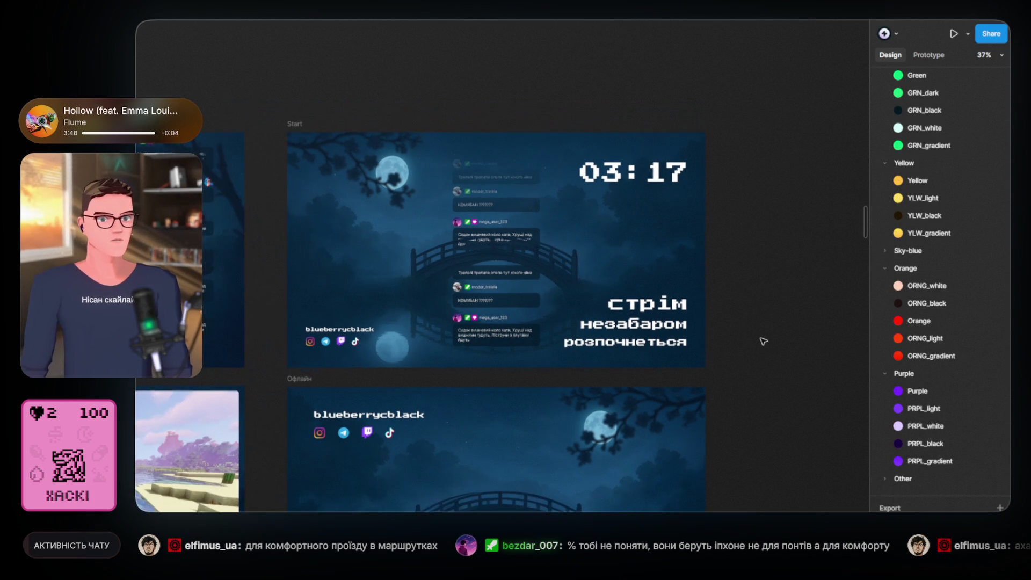
{"action": "scroll", "coordinate": [764, 342], "scroll_direction": "up", "scroll_amount": 2}
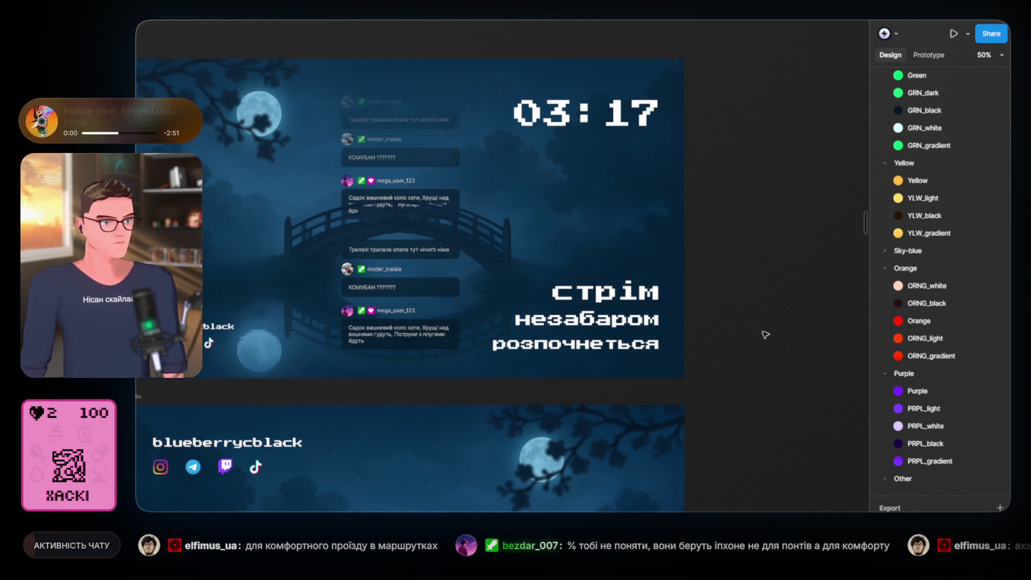
{"action": "mouse_move", "coordinate": [737, 270]}
{"action": "left_mouse_down"}
{"action": "mouse_move", "coordinate": [772, 265]}
{"action": "mouse_move", "coordinate": [790, 286]}
{"action": "left_mouse_up"}
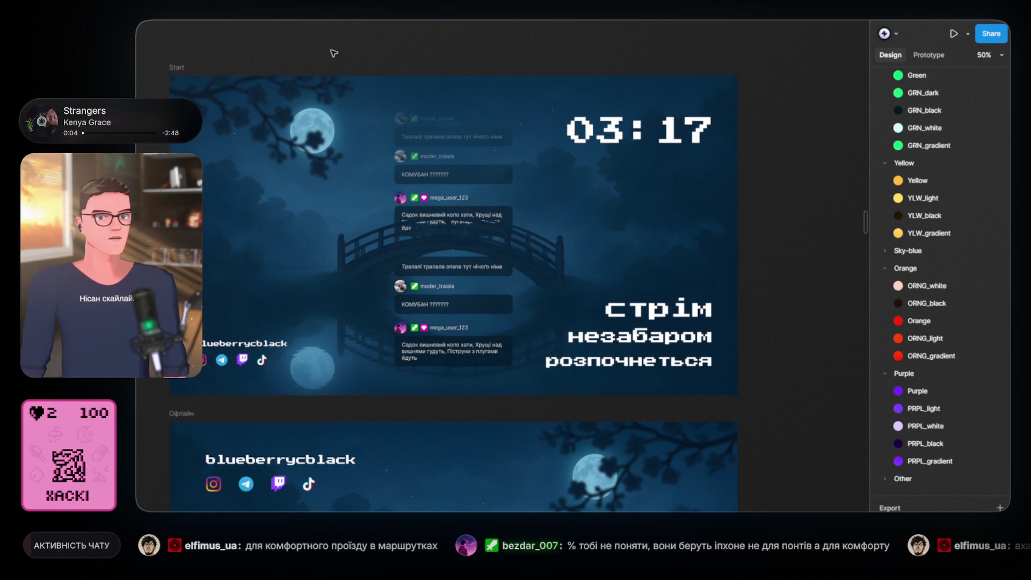
{"action": "left_click", "coordinate": [273, 124]}
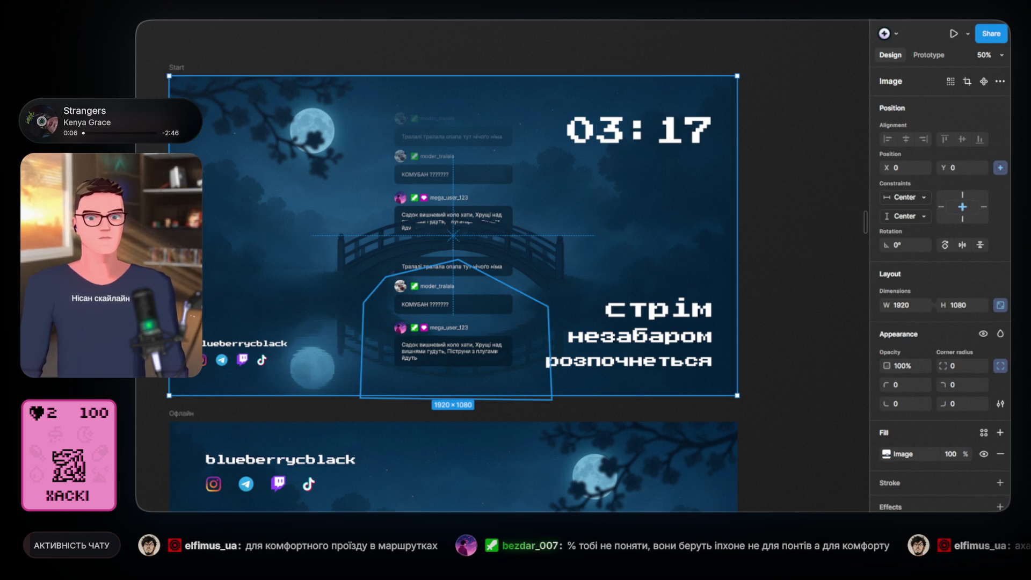
{"action": "left_click", "coordinate": [454, 328]}
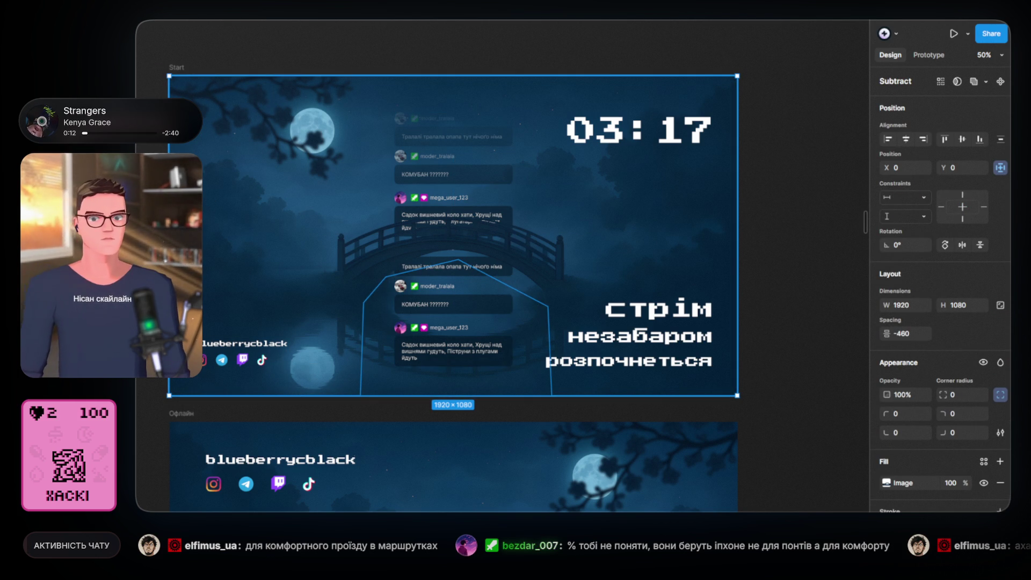
{"action": "left_click", "coordinate": [781, 336]}
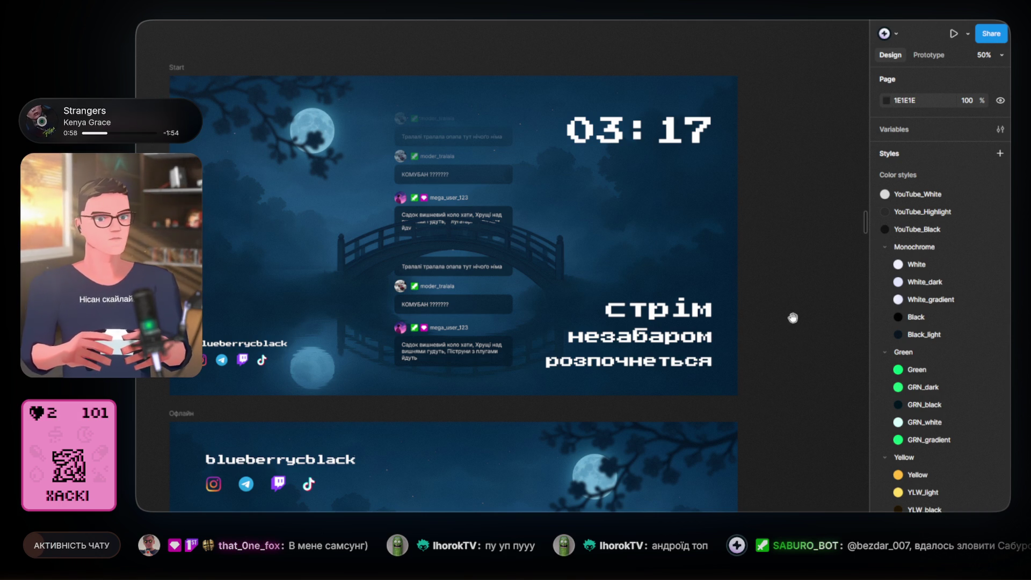
{"action": "left_click_drag", "start_coordinate": [792, 318], "coordinate": [794, 334]}
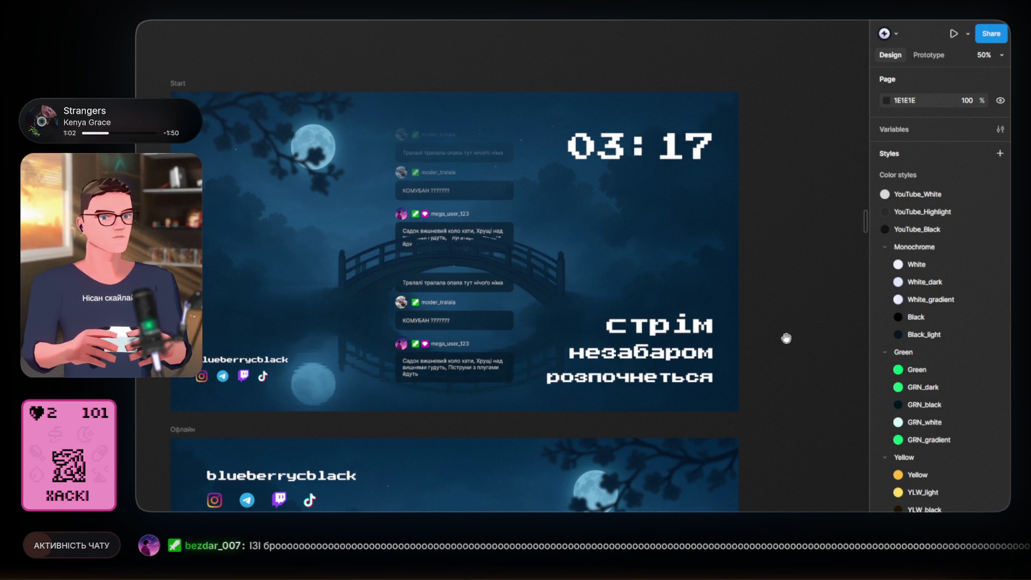
{"action": "left_click_drag", "start_coordinate": [785, 334], "coordinate": [780, 350]}
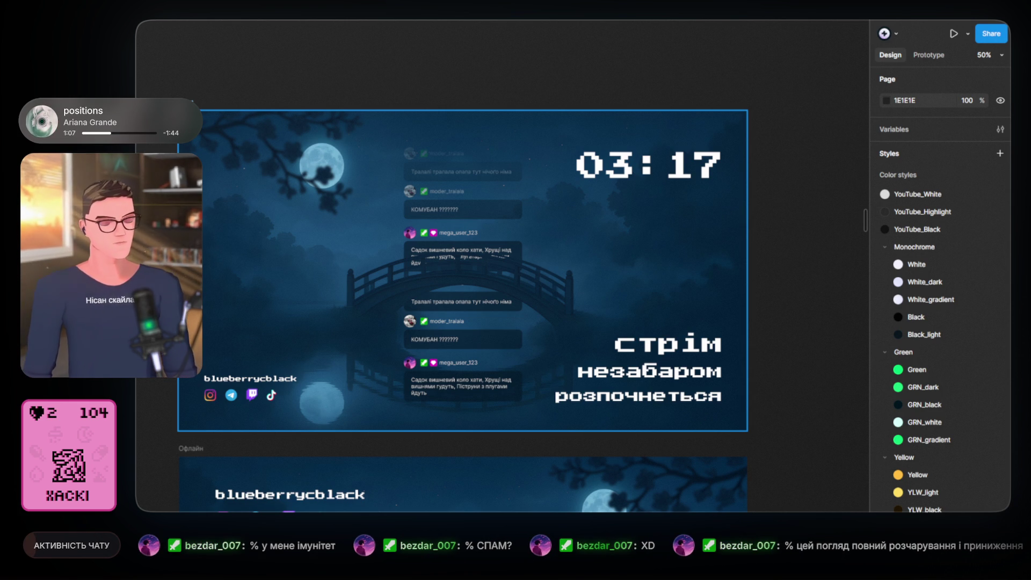
{"action": "key", "text": "Escape"}
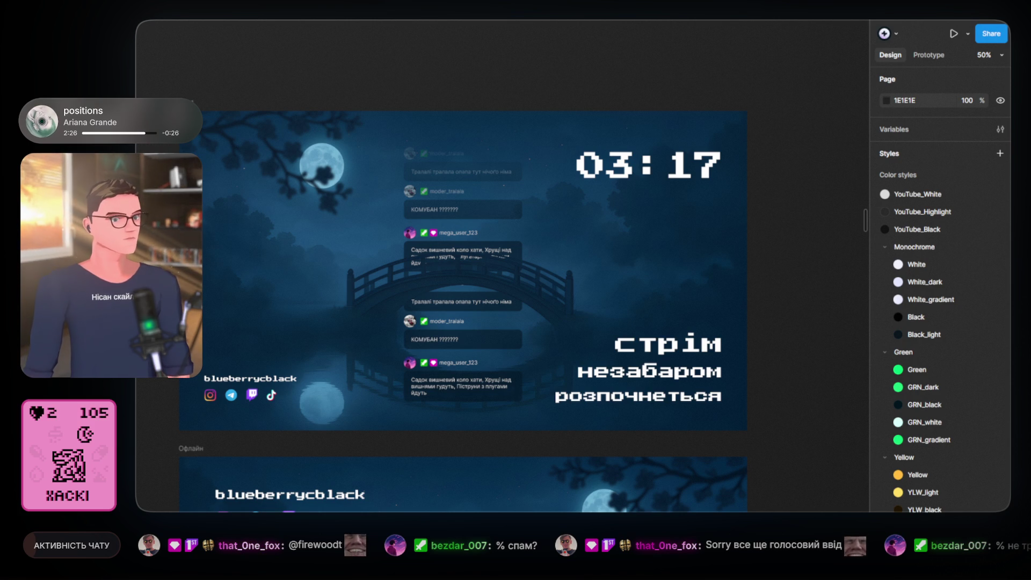
{"action": "scroll", "coordinate": [760, 205], "scroll_direction": "down", "scroll_amount": 1}
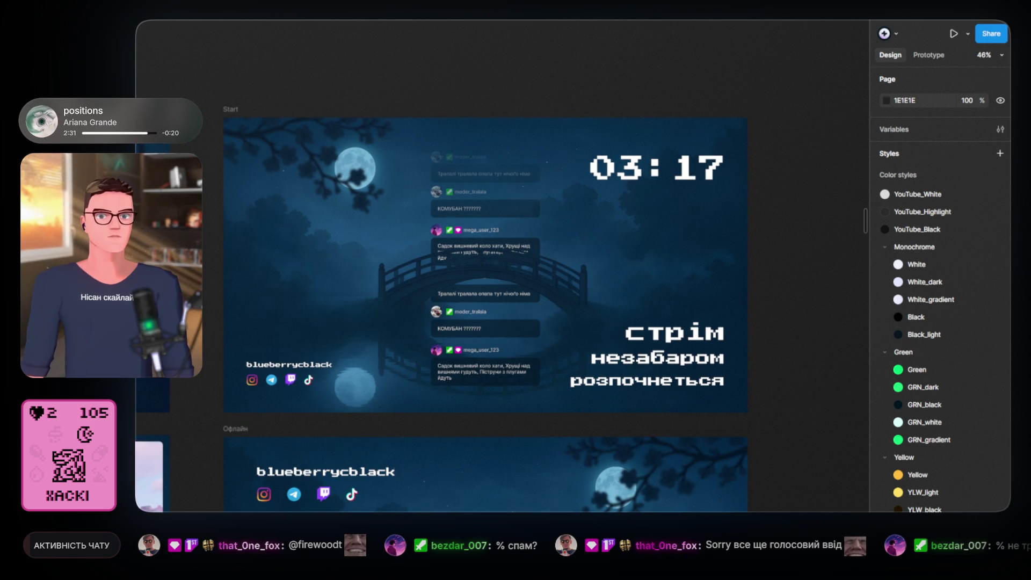
{"action": "mouse_move", "coordinate": [789, 242]}
{"action": "left_mouse_down"}
{"action": "mouse_move", "coordinate": [773, 264]}
{"action": "mouse_move", "coordinate": [708, 278]}
{"action": "left_mouse_up"}
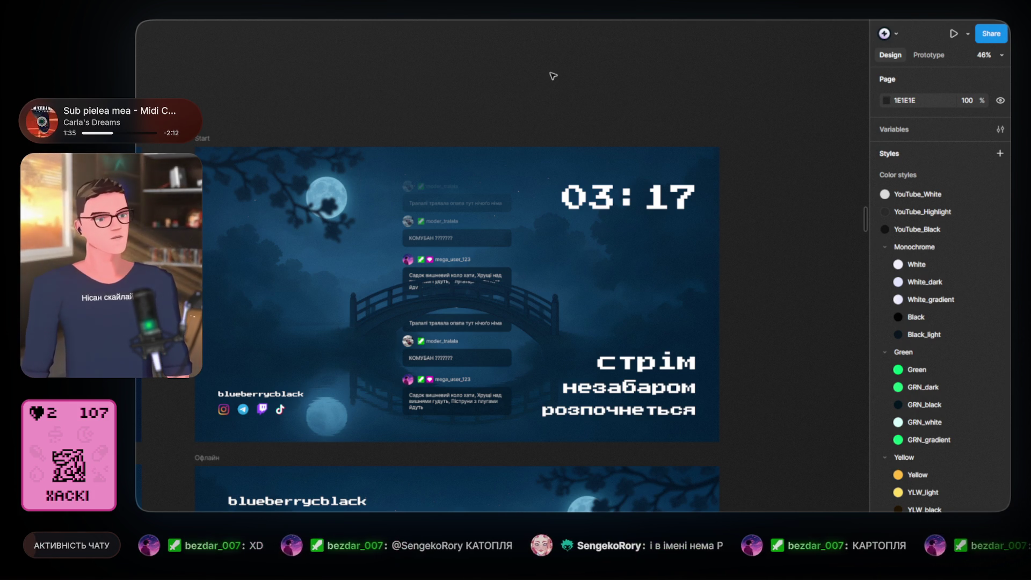
{"action": "left_click_drag", "start_coordinate": [553, 67], "coordinate": [537, 122]}
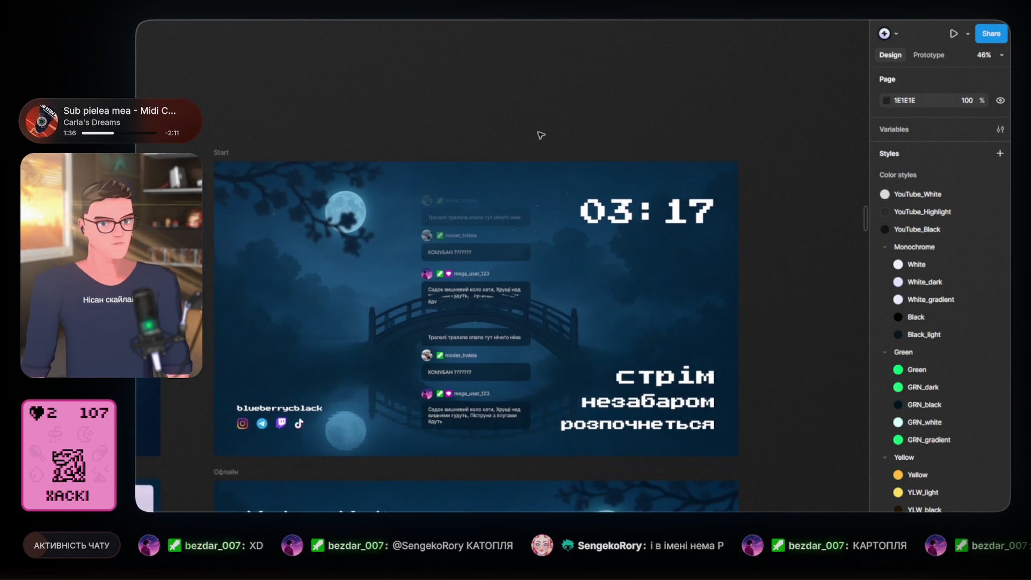
{"action": "scroll", "coordinate": [644, 98], "scroll_direction": "down", "scroll_amount": 3}
{"action": "scroll", "coordinate": [644, 98], "scroll_direction": "up", "scroll_amount": 5}
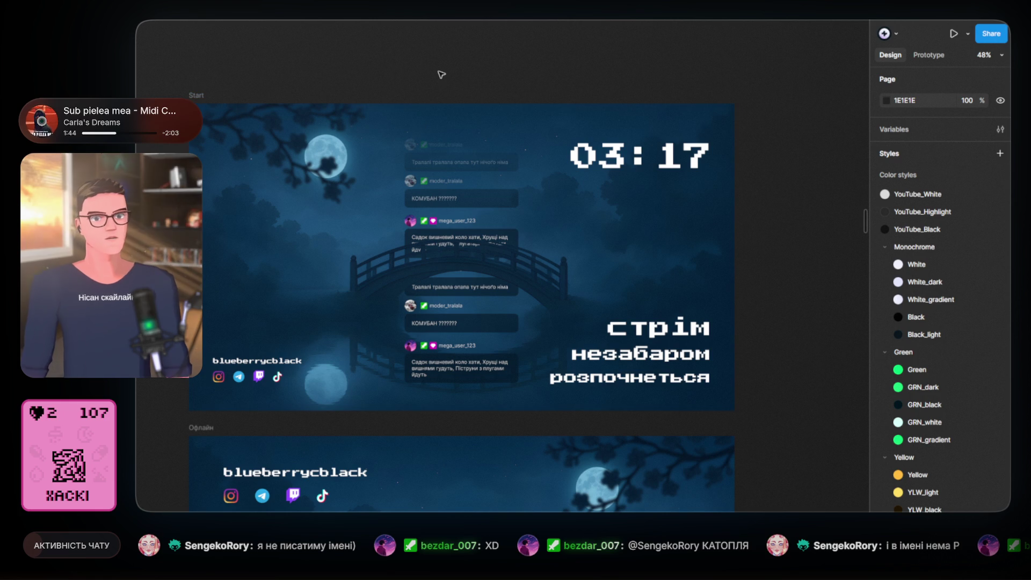
{"action": "left_click_drag", "start_coordinate": [441, 71], "coordinate": [428, 102]}
{"action": "scroll", "coordinate": [416, 186], "scroll_direction": "up", "scroll_amount": 2}
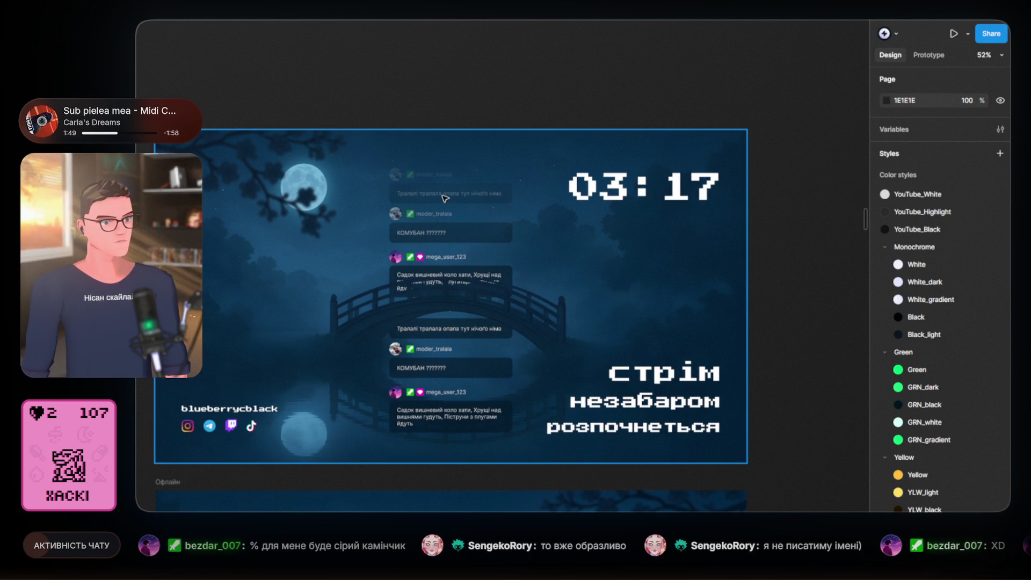
{"action": "scroll", "coordinate": [435, 83], "scroll_direction": "left", "scroll_amount": 2}
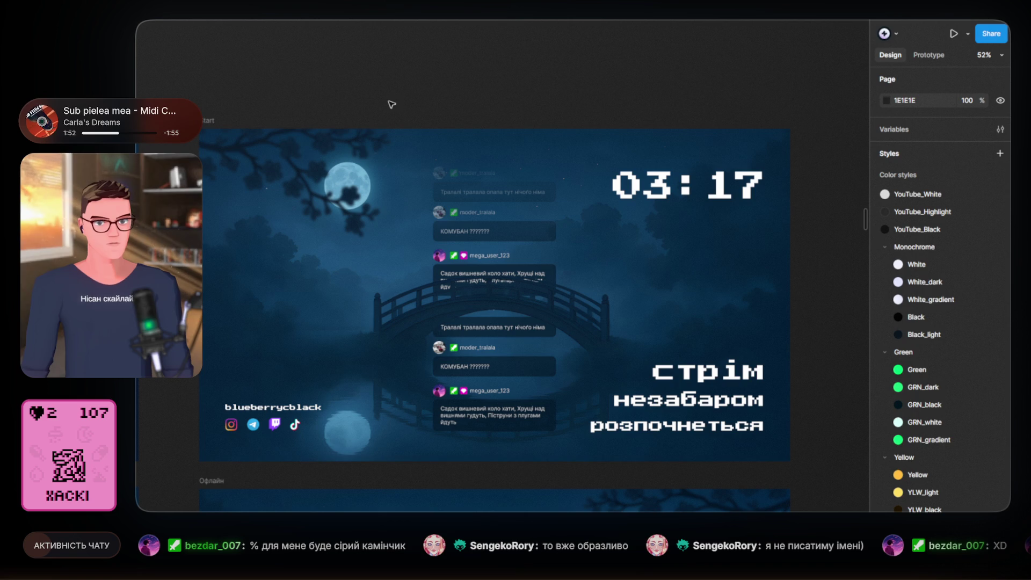
{"action": "left_click", "coordinate": [295, 153]}
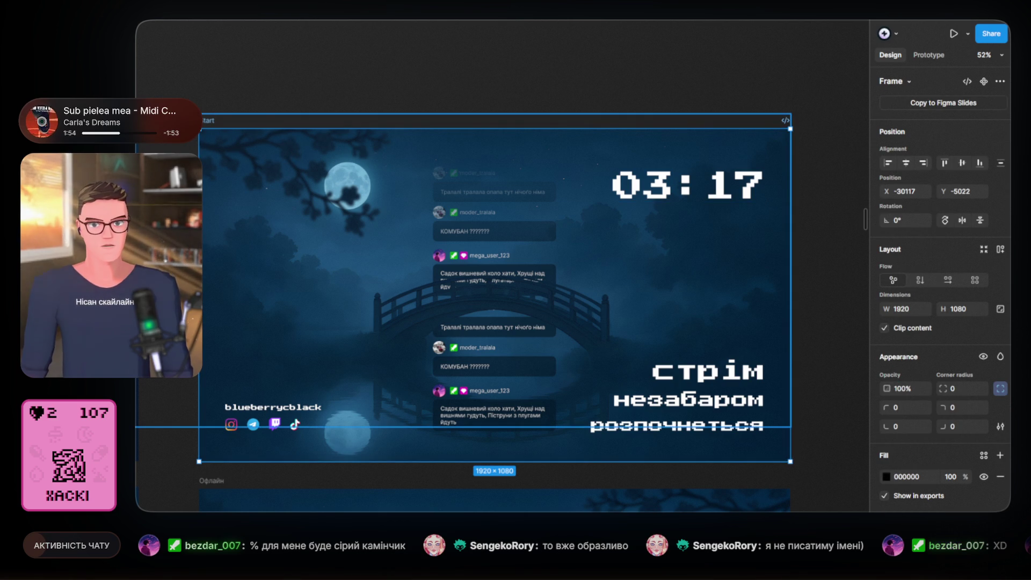
{"action": "left_click", "coordinate": [688, 400]}
{"action": "left_click", "coordinate": [687, 186]}
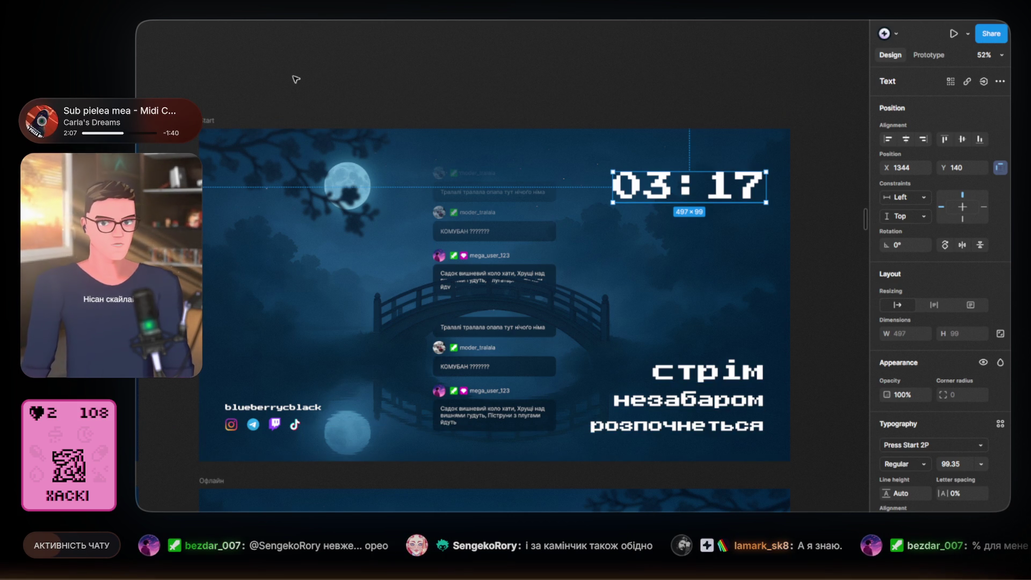
{"action": "key", "text": "Escape"}
{"action": "left_click", "coordinate": [288, 157]}
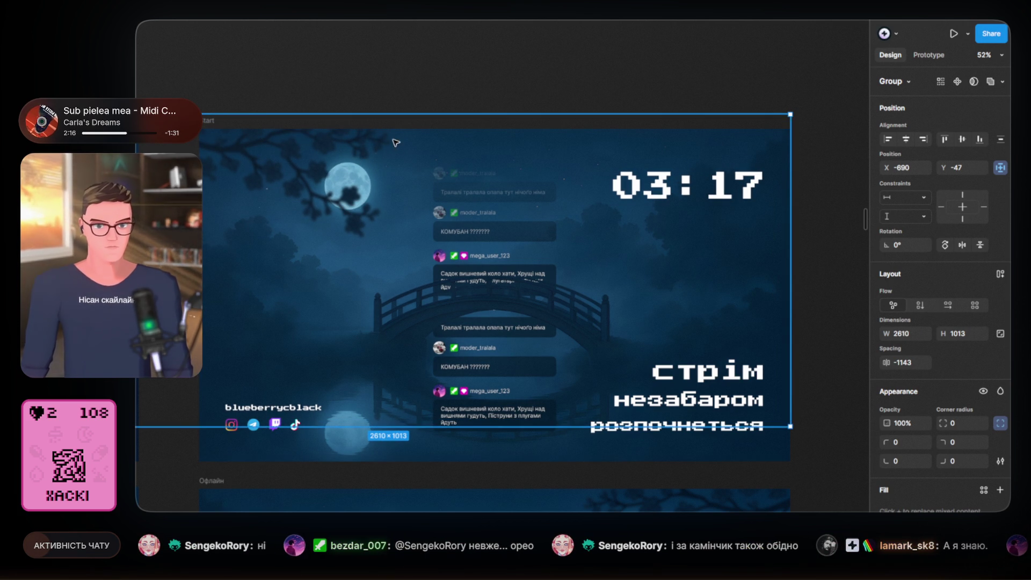
{"action": "left_click", "coordinate": [437, 75]}
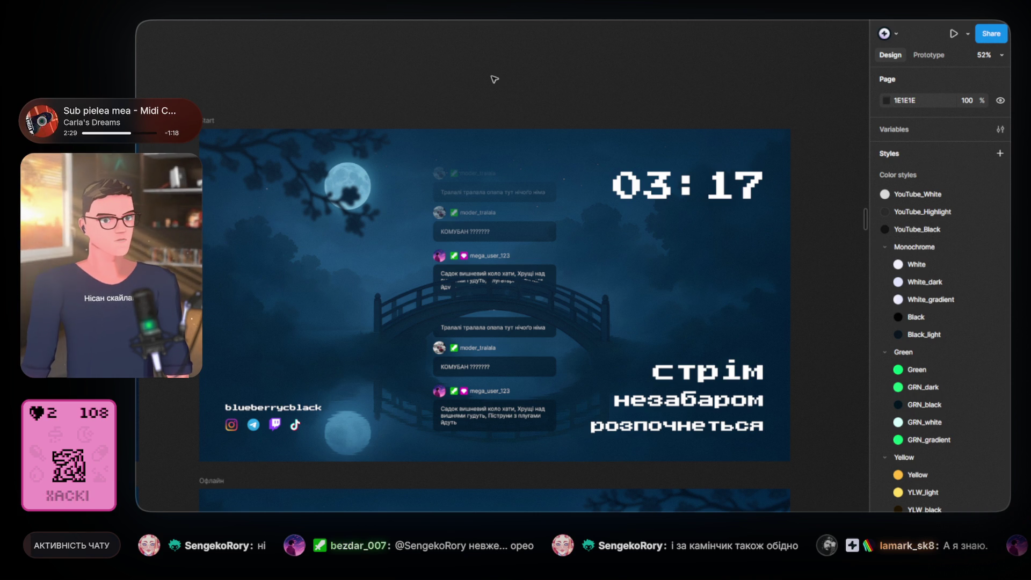
{"action": "scroll", "coordinate": [503, 85], "scroll_direction": "right", "scroll_amount": 1}
{"action": "scroll", "coordinate": [483, 85], "scroll_direction": "right", "scroll_amount": 4}
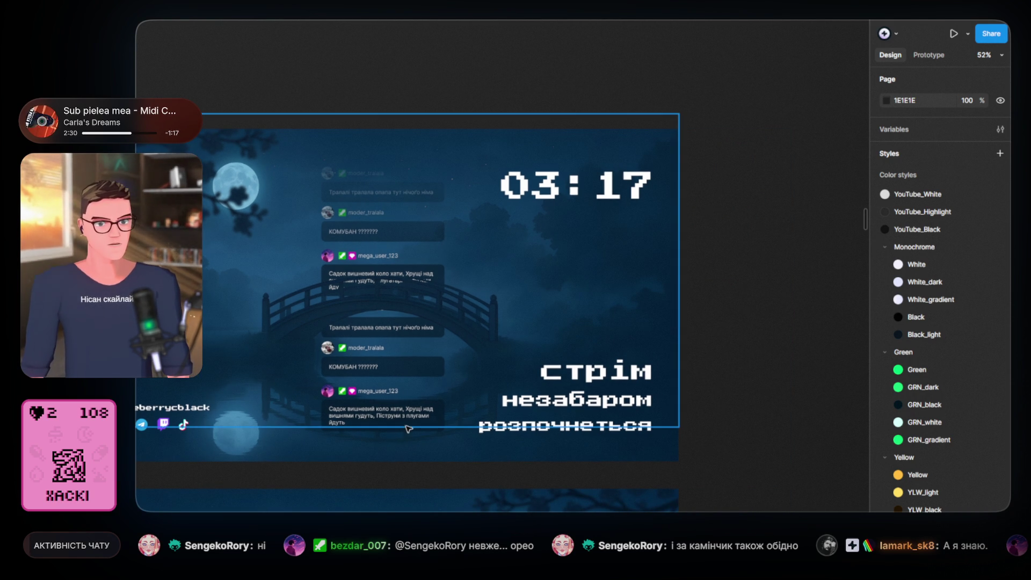
{"action": "left_click", "coordinate": [434, 432]}
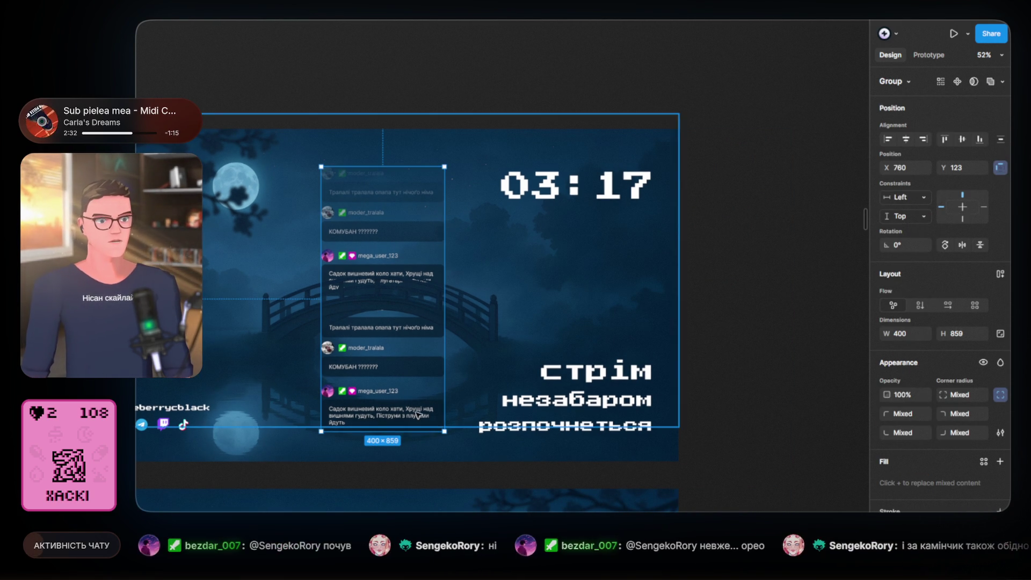
{"action": "left_click", "coordinate": [559, 67]}
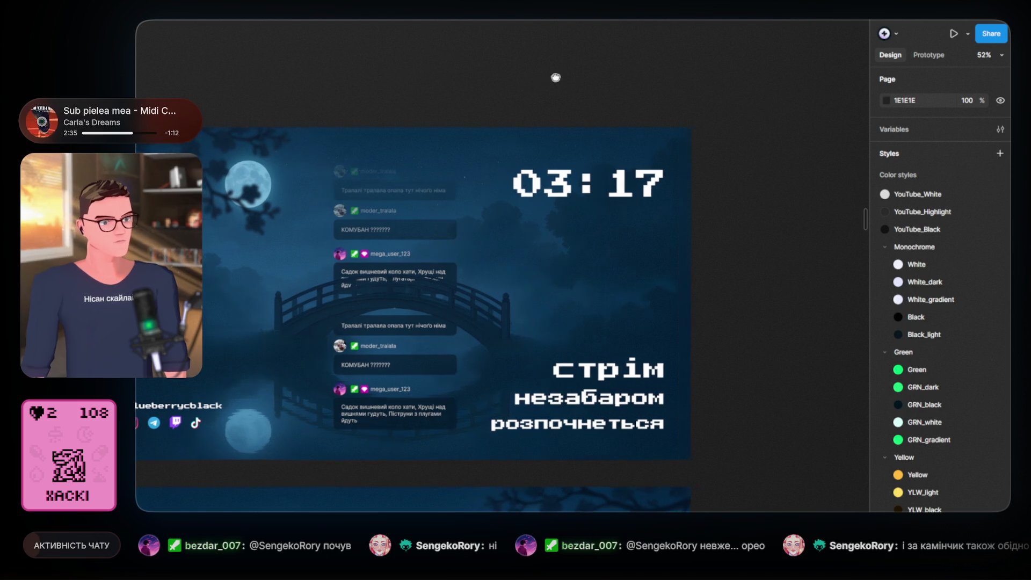
{"action": "scroll", "coordinate": [546, 76], "scroll_direction": "left", "scroll_amount": 4}
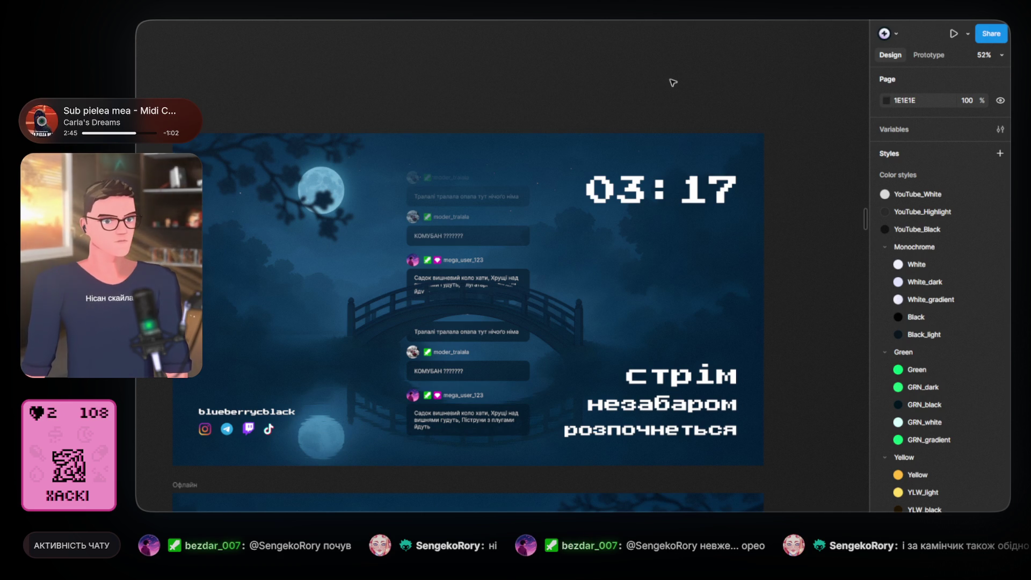
{"action": "left_click", "coordinate": [693, 189]}
{"action": "left_click", "coordinate": [694, 97]}
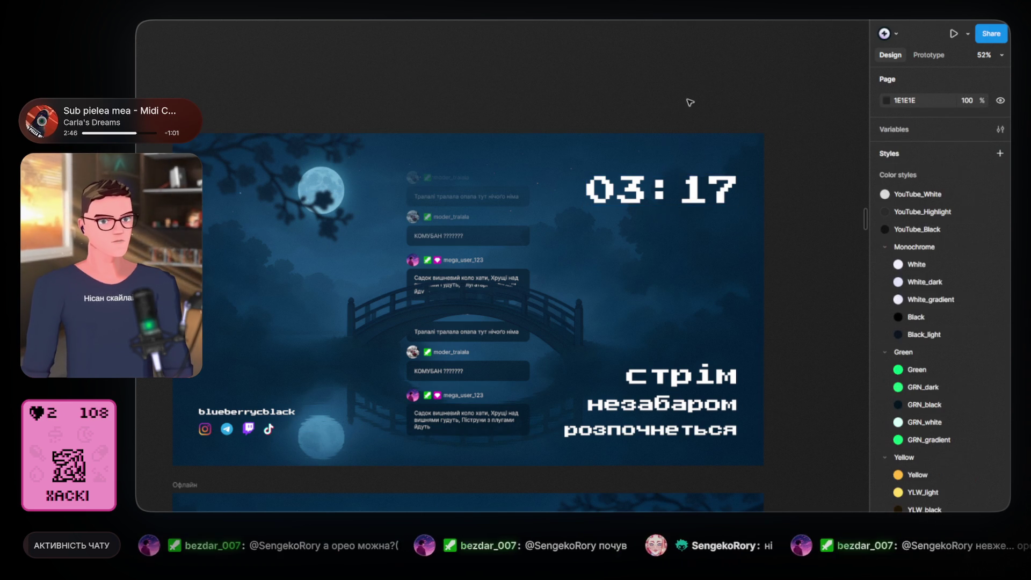
{"action": "left_click_drag", "start_coordinate": [652, 73], "coordinate": [718, 229]}
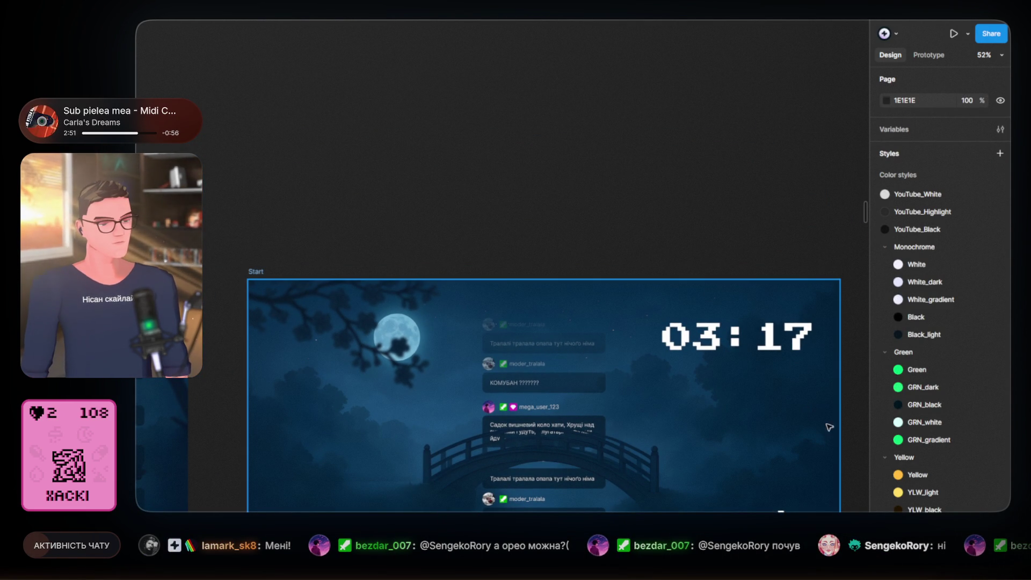
- Pan across the scenes and select the Офлайн frame
{"action": "mouse_move", "coordinate": [564, 66]}
{"action": "left_mouse_down"}
{"action": "mouse_move", "coordinate": [537, 302]}
{"action": "mouse_move", "coordinate": [546, 369]}
{"action": "left_mouse_up"}
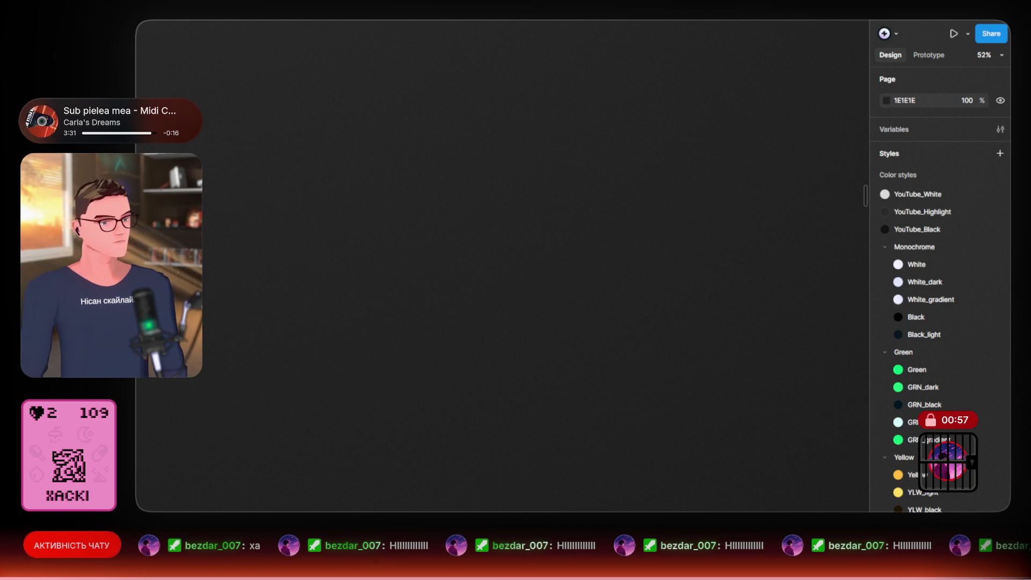
{"action": "left_click", "coordinate": [701, 187]}
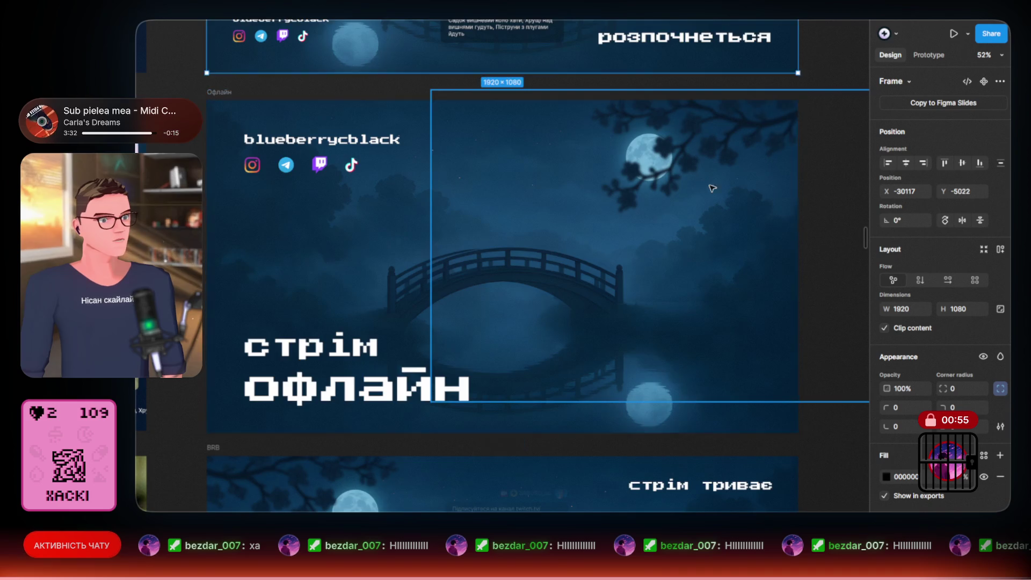
- Jump to the Start frame with Shift+N, then clear the selection
{"action": "key", "text": "shift+n"}
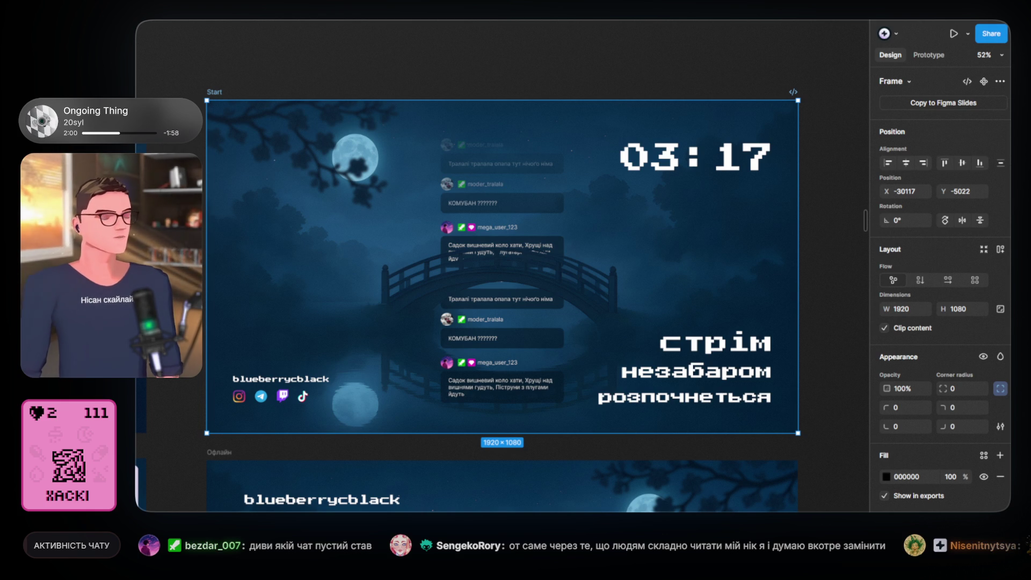
{"action": "left_click", "coordinate": [350, 78]}
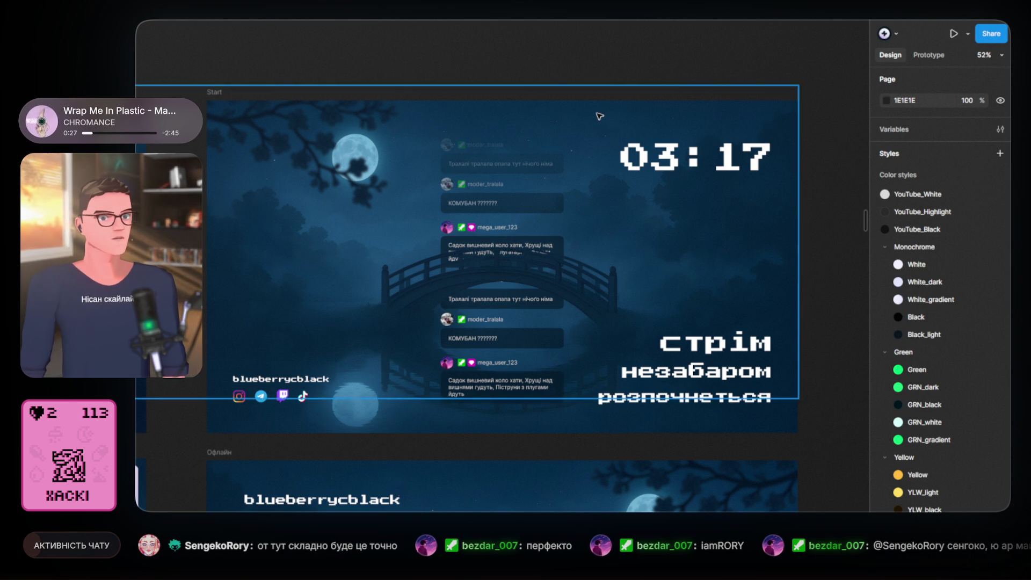
- Zoom out to about 30% and pan across the Start, Офлайн and neighbouring frames
{"action": "scroll", "coordinate": [598, 113], "scroll_direction": "down", "scroll_amount": 3}
{"action": "mouse_move", "coordinate": [627, 71]}
{"action": "left_mouse_down"}
{"action": "mouse_move", "coordinate": [577, 79]}
{"action": "mouse_move", "coordinate": [671, 91]}
{"action": "left_mouse_up"}
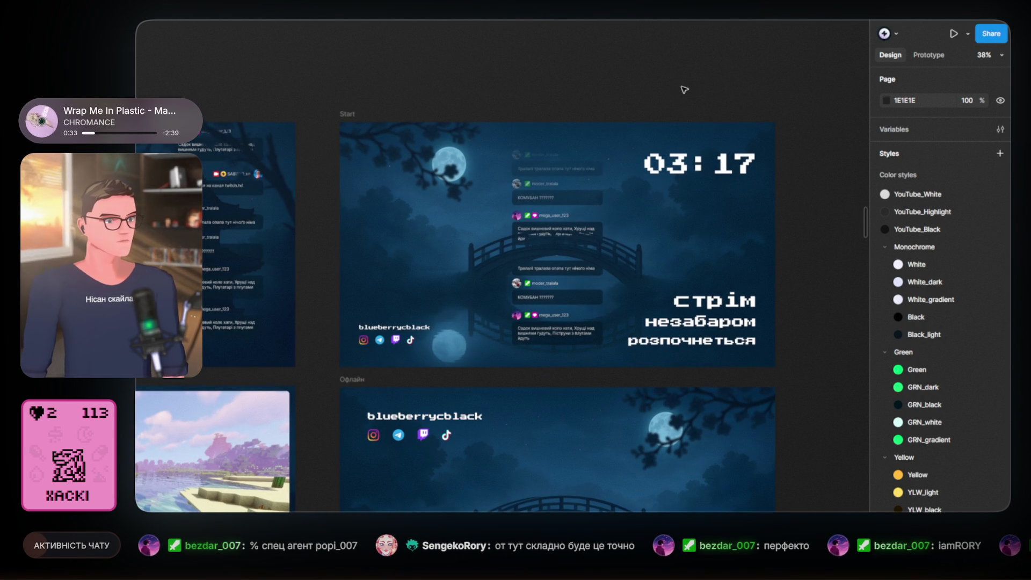
{"action": "scroll", "coordinate": [682, 93], "scroll_direction": "down", "scroll_amount": 1}
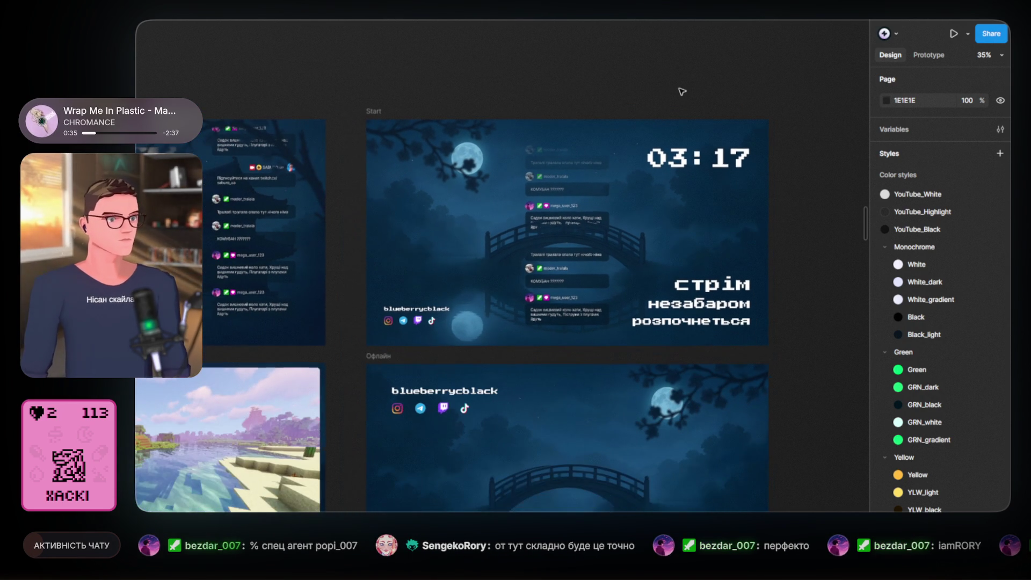
{"action": "scroll", "coordinate": [680, 91], "scroll_direction": "up", "scroll_amount": 2}
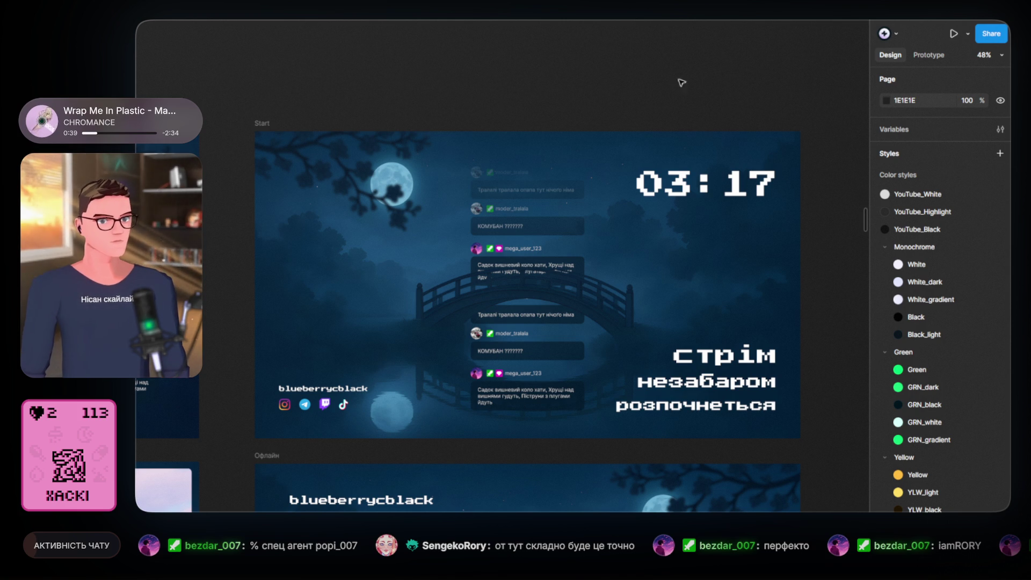
{"action": "scroll", "coordinate": [640, 60], "scroll_direction": "down", "scroll_amount": 1}
{"action": "scroll", "coordinate": [514, 116], "scroll_direction": "down", "scroll_amount": 2}
{"action": "scroll", "coordinate": [417, 97], "scroll_direction": "up", "scroll_amount": 2}
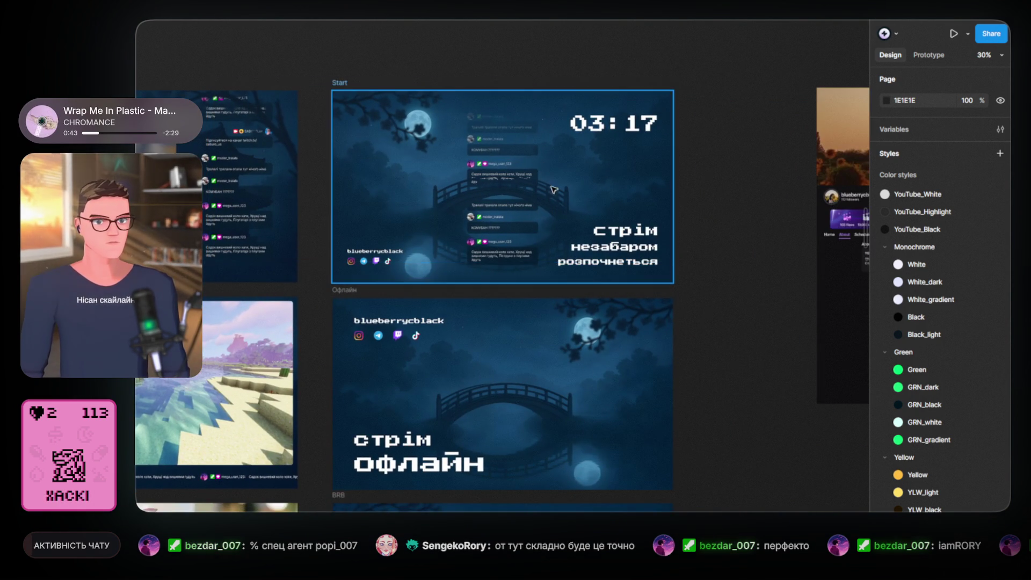
{"action": "scroll", "coordinate": [574, 208], "scroll_direction": "up", "scroll_amount": 1}
{"action": "scroll", "coordinate": [575, 207], "scroll_direction": "up", "scroll_amount": 1}
{"action": "left_click", "coordinate": [649, 312]}
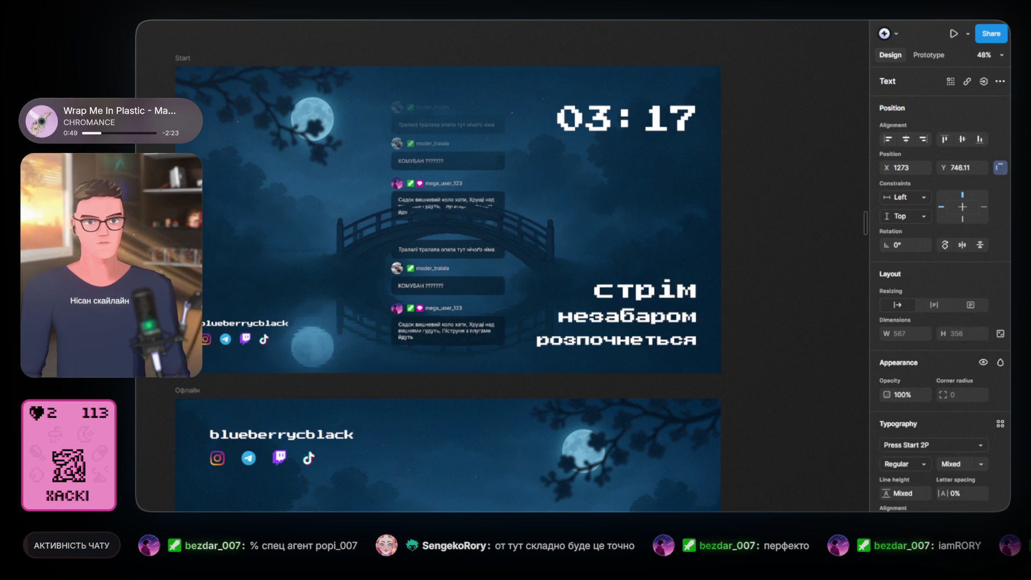
{"action": "left_click", "coordinate": [618, 323]}
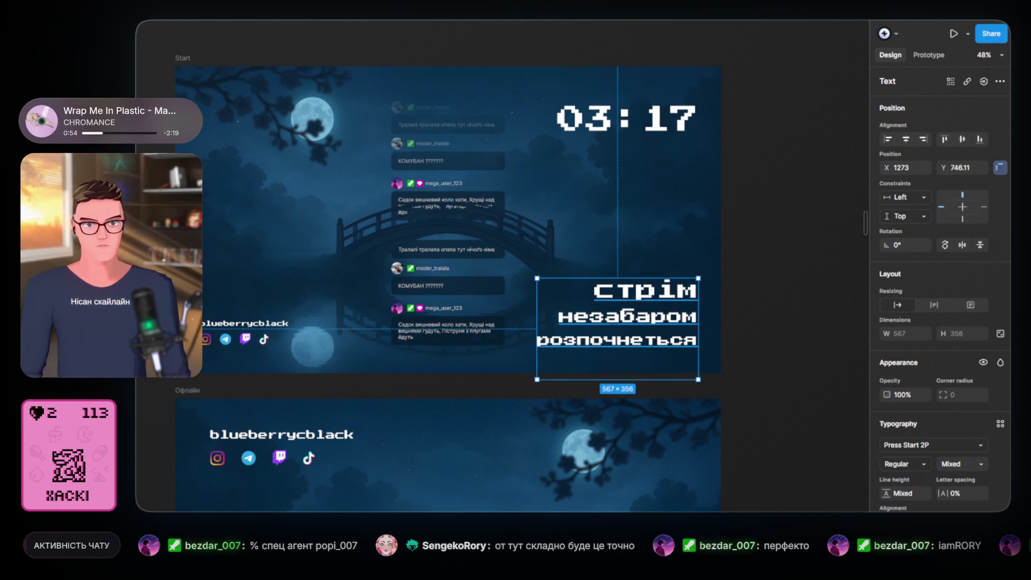
{"action": "left_click", "coordinate": [597, 123]}
{"action": "key", "text": "Escape"}
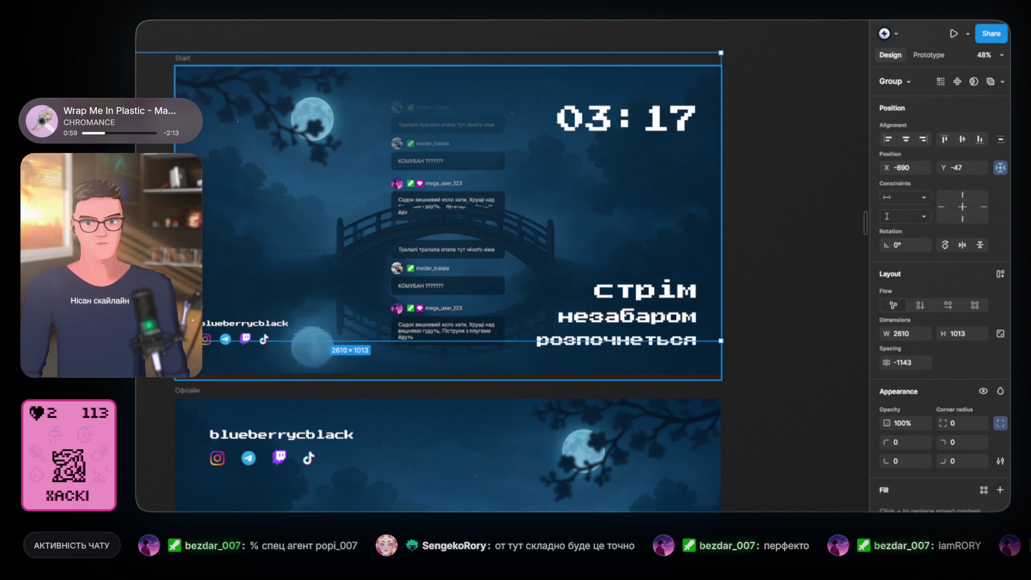
{"action": "left_click", "coordinate": [597, 122]}
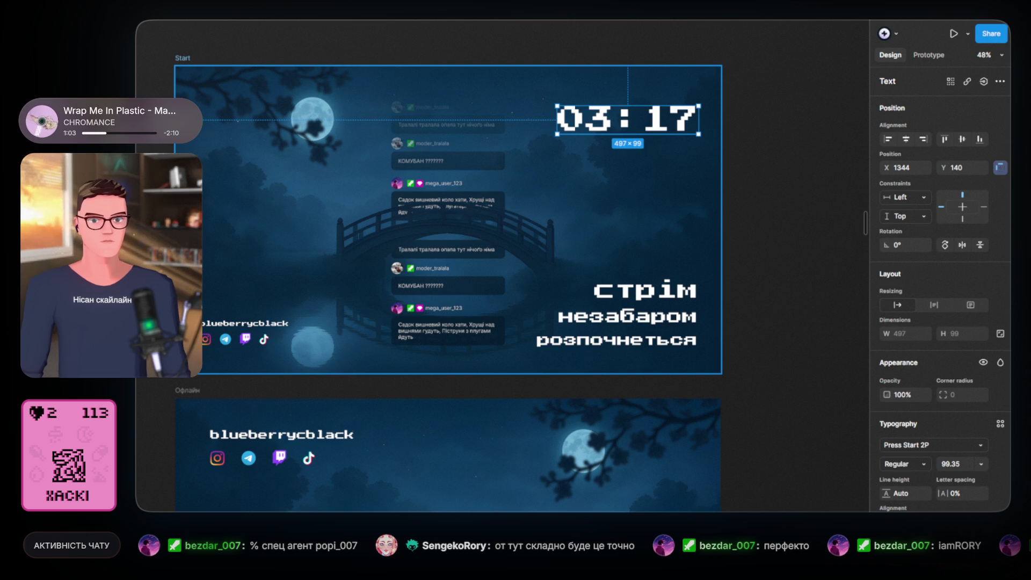
{"action": "left_click", "coordinate": [794, 334]}
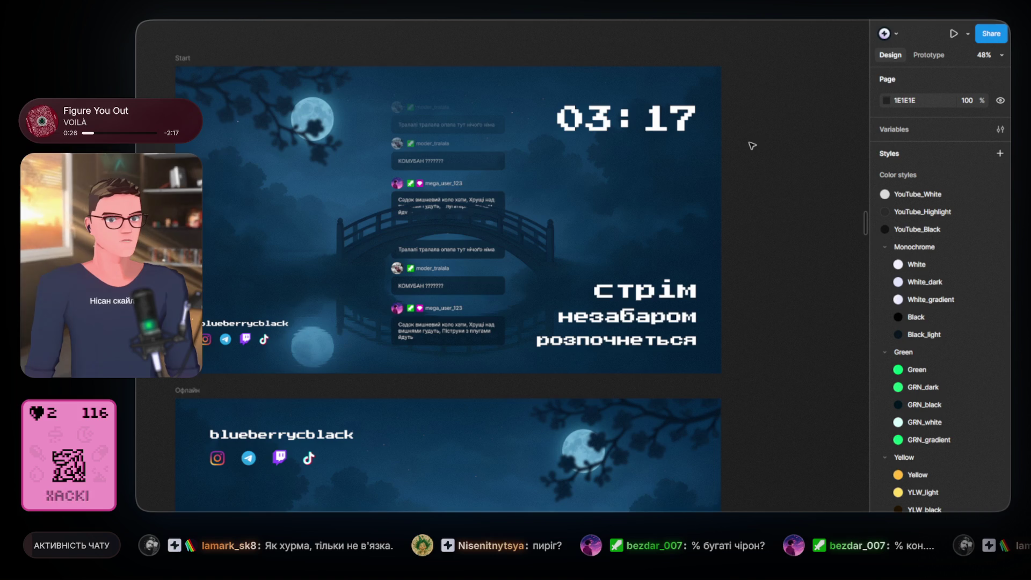
{"action": "scroll", "coordinate": [752, 146], "scroll_direction": "down", "scroll_amount": 2}
{"action": "scroll", "coordinate": [790, 159], "scroll_direction": "down", "scroll_amount": 2}
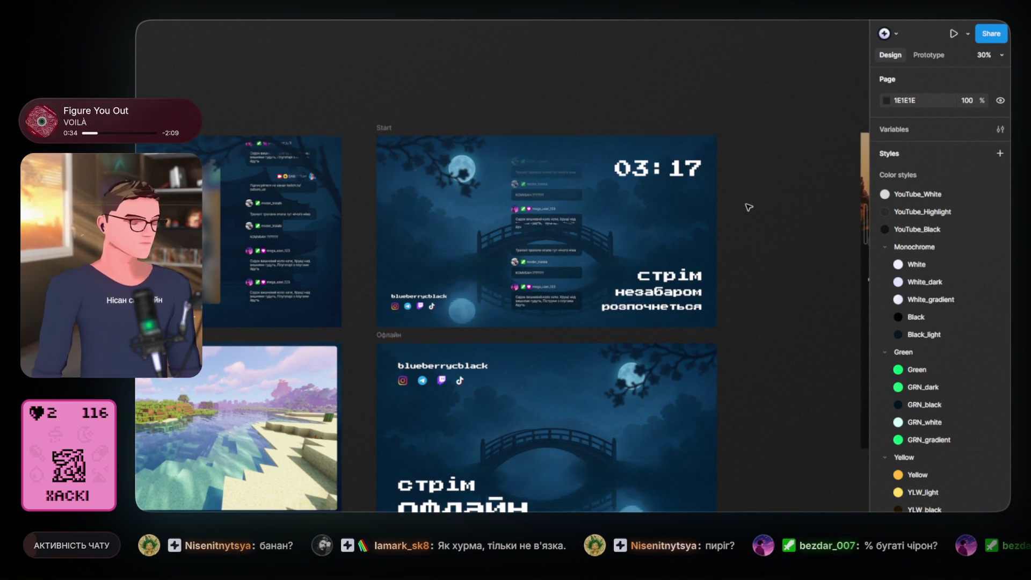
{"action": "scroll", "coordinate": [744, 208], "scroll_direction": "up", "scroll_amount": 3}
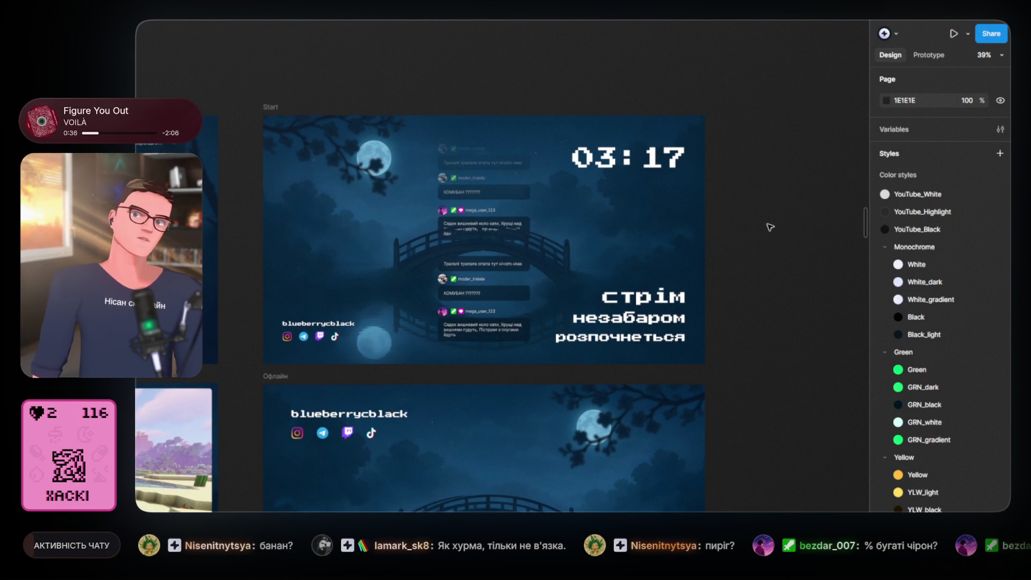
{"action": "scroll", "coordinate": [771, 232], "scroll_direction": "up", "scroll_amount": 1}
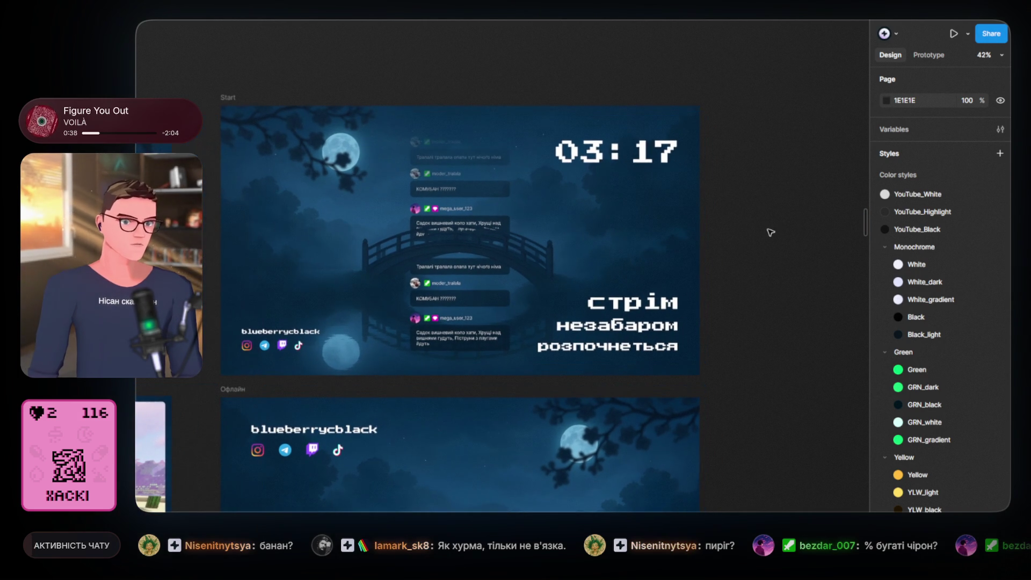
{"action": "left_click_drag", "start_coordinate": [778, 223], "coordinate": [788, 225]}
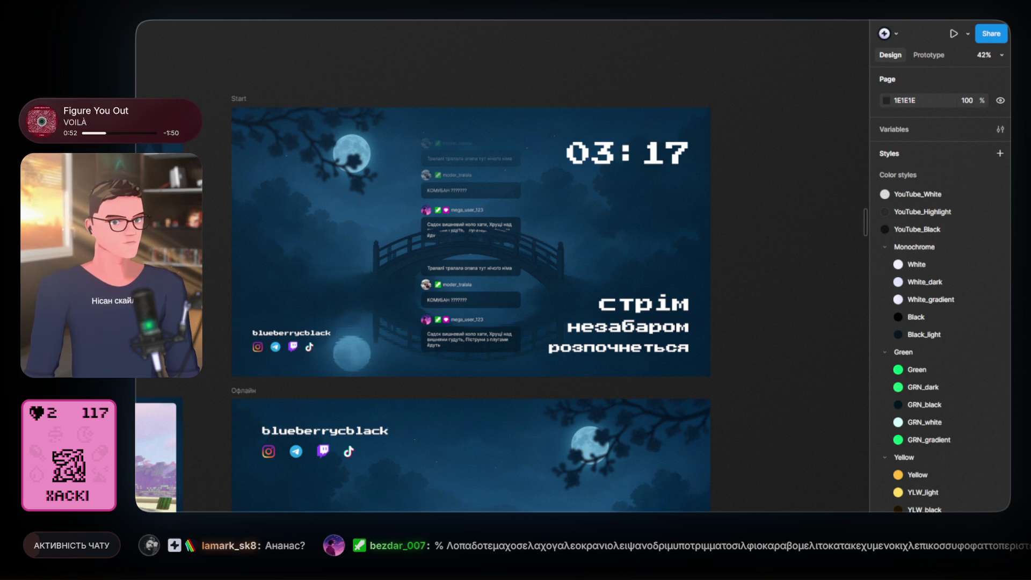
{"action": "left_click_drag", "start_coordinate": [796, 217], "coordinate": [811, 211]}
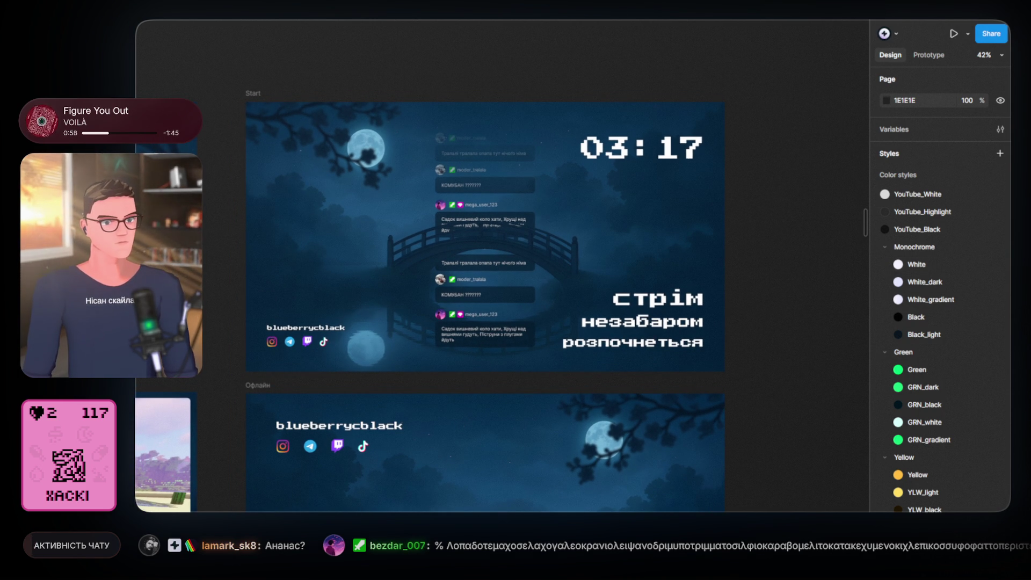
{"action": "scroll", "coordinate": [758, 251], "scroll_direction": "down", "scroll_amount": 3}
{"action": "left_click_drag", "start_coordinate": [495, 122], "coordinate": [554, 79]}
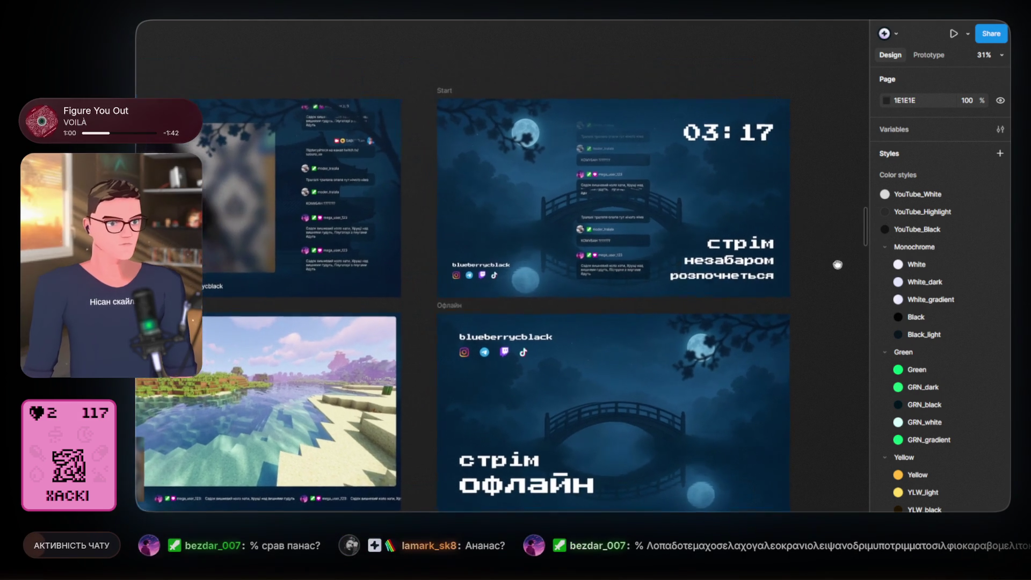
{"action": "scroll", "coordinate": [502, 108], "scroll_direction": "up", "scroll_amount": 5}
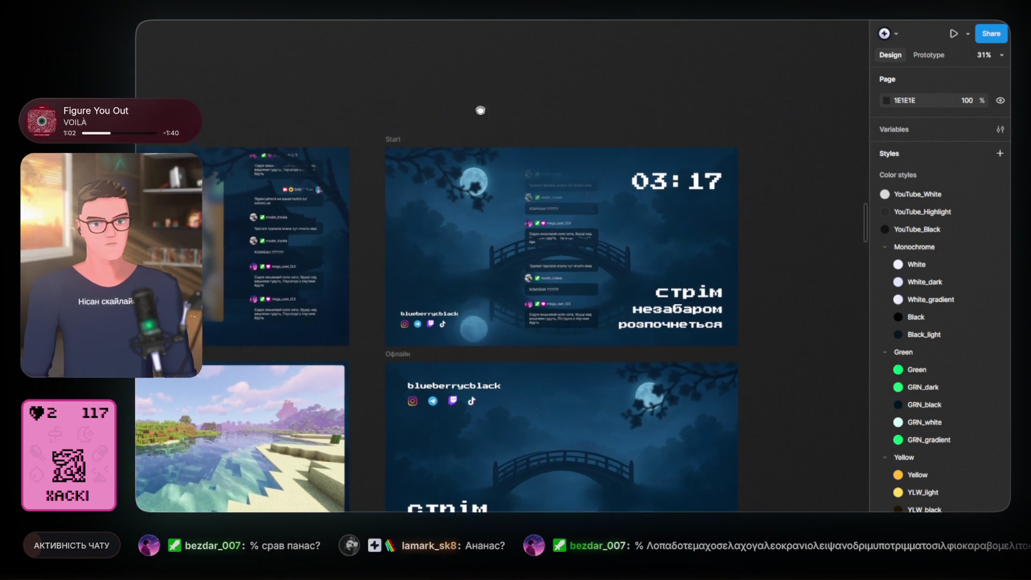
{"action": "scroll", "coordinate": [408, 206], "scroll_direction": "down", "scroll_amount": 1}
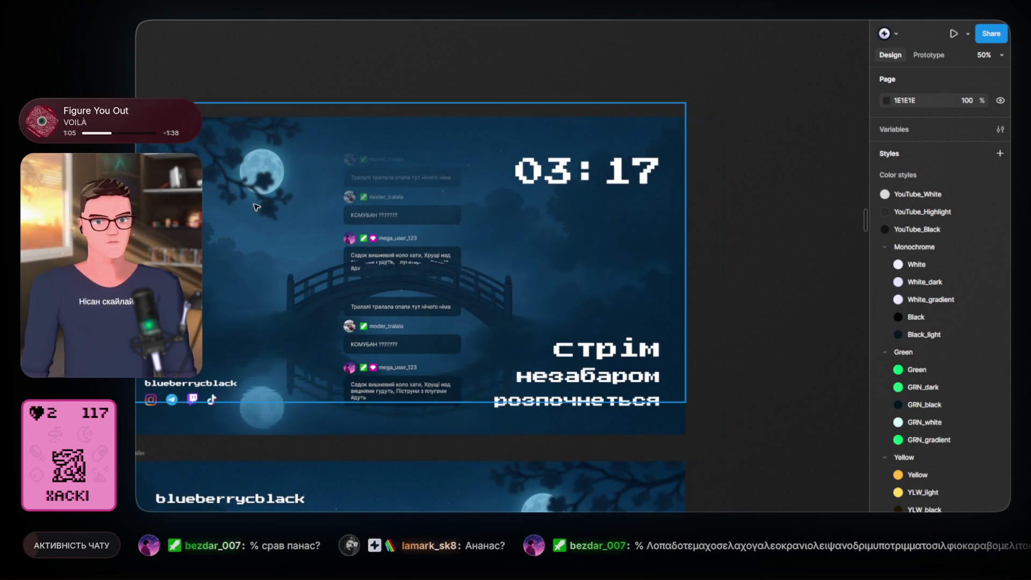
{"action": "scroll", "coordinate": [363, 193], "scroll_direction": "up", "scroll_amount": 1}
{"action": "left_click", "coordinate": [364, 193]}
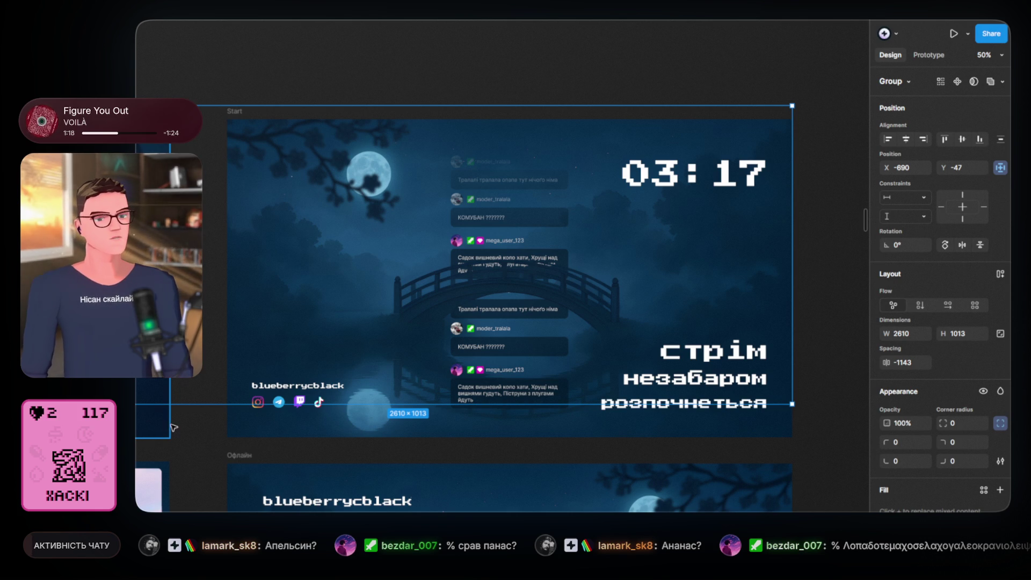
{"action": "left_click", "coordinate": [212, 444]}
- Select the 1920×1080 Start frame itself rather than its inner group
{"action": "scroll", "coordinate": [205, 439], "scroll_direction": "down", "scroll_amount": 3}
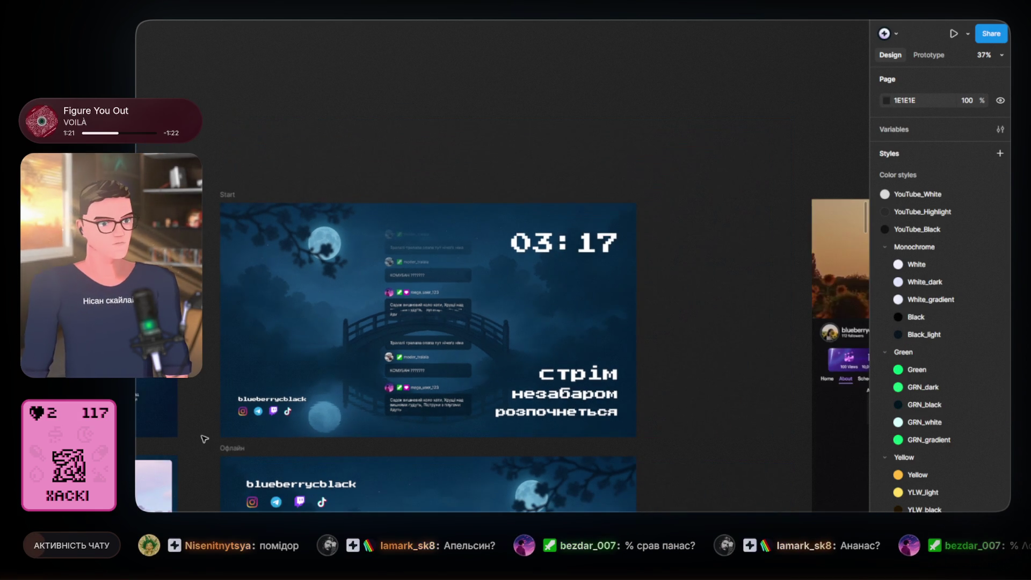
{"action": "scroll", "coordinate": [371, 252], "scroll_direction": "left", "scroll_amount": 3}
{"action": "scroll", "coordinate": [370, 252], "scroll_direction": "down", "scroll_amount": 1}
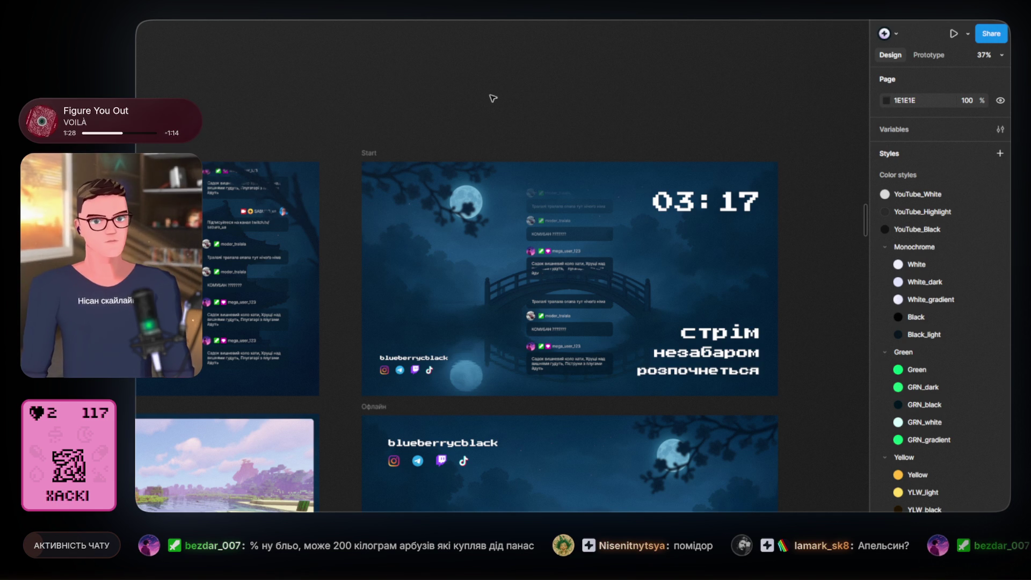
{"action": "left_click", "coordinate": [487, 172]}
{"action": "scroll", "coordinate": [361, 68], "scroll_direction": "right", "scroll_amount": 3}
{"action": "scroll", "coordinate": [361, 67], "scroll_direction": "down", "scroll_amount": 1}
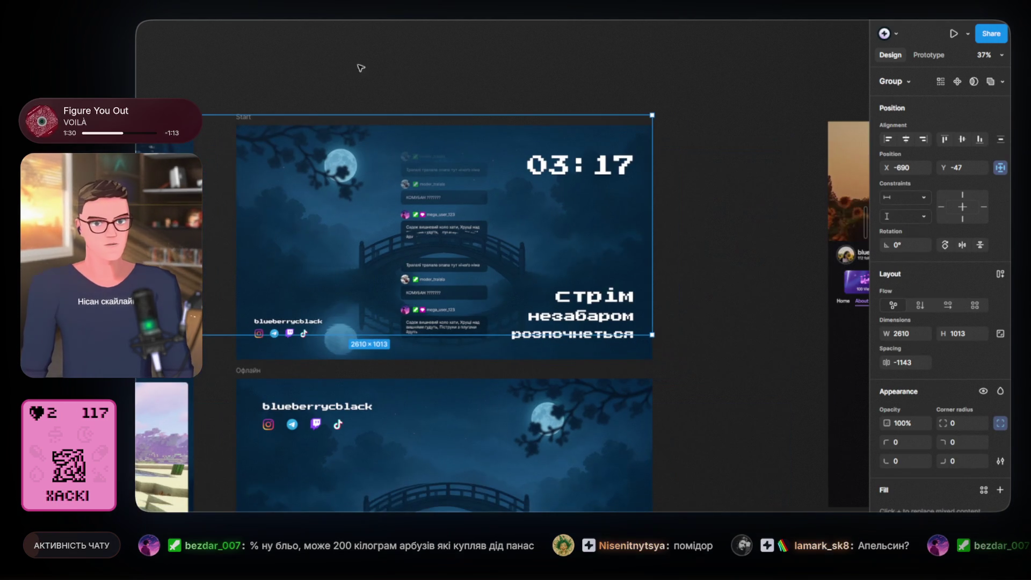
{"action": "left_click", "coordinate": [361, 68]}
{"action": "left_click", "coordinate": [243, 116]}
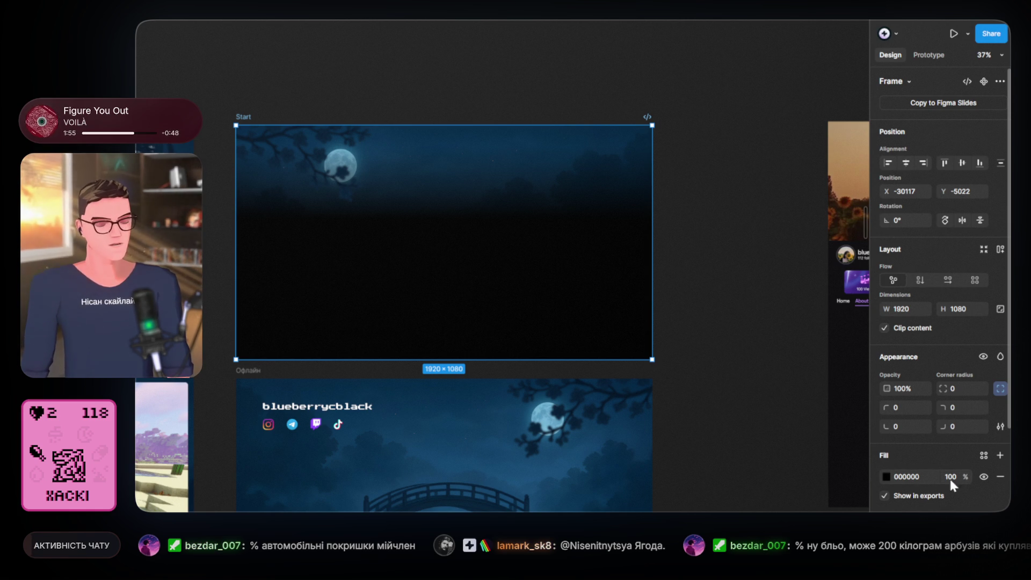
- Delete the Start frame's black 000000 fill and deselect it
{"action": "left_click", "coordinate": [1000, 480]}
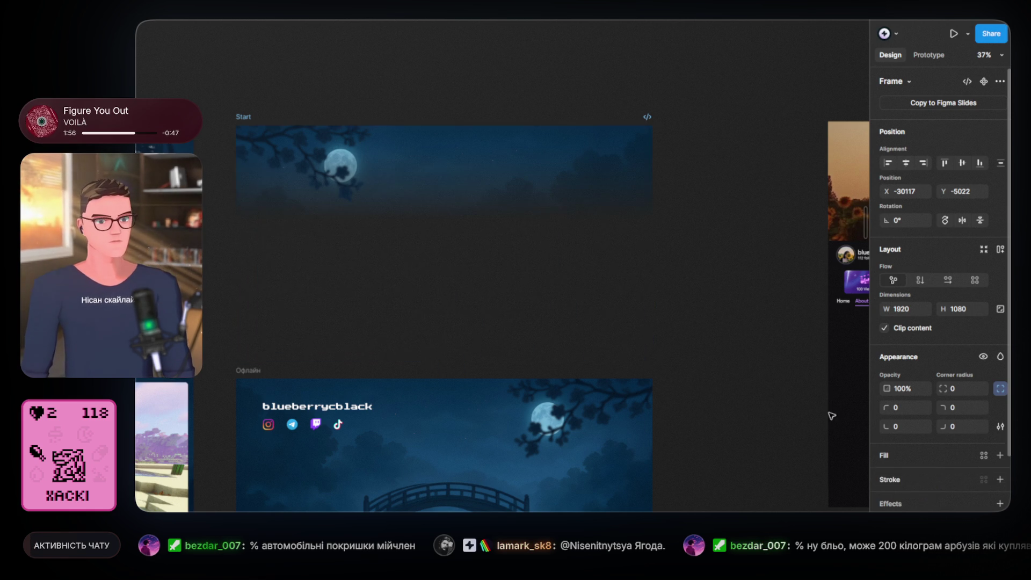
{"action": "left_click", "coordinate": [736, 323]}
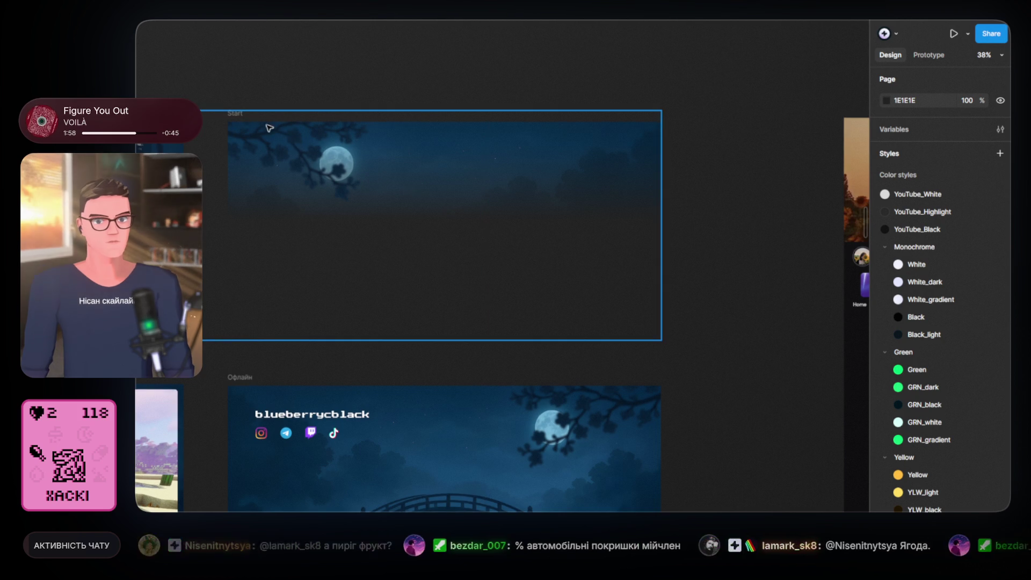
{"action": "scroll", "coordinate": [551, 245], "scroll_direction": "up", "scroll_amount": 10}
{"action": "scroll", "coordinate": [551, 246], "scroll_direction": "down", "scroll_amount": 8}
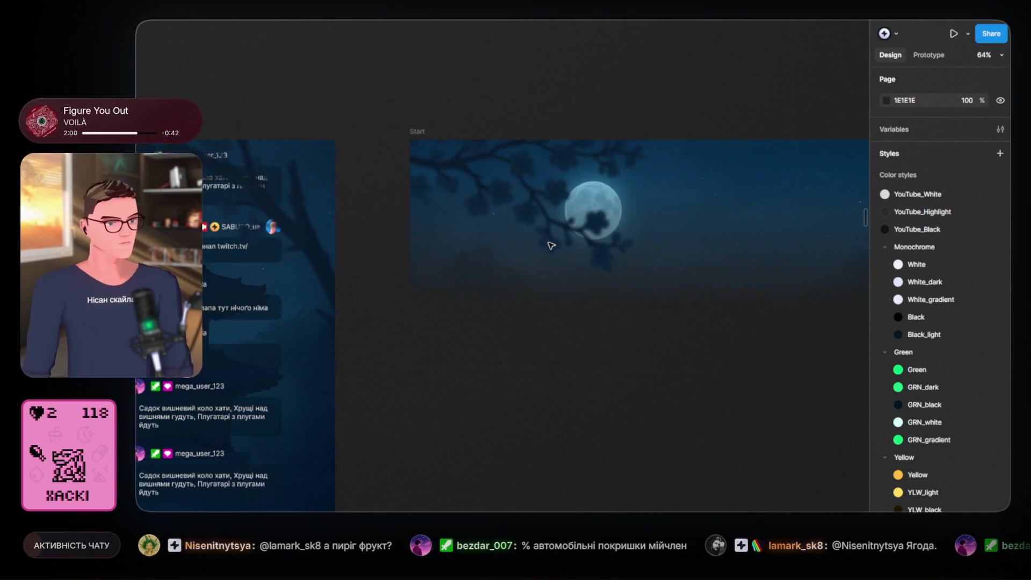
- Change the Start frame's PNG export scale from 1x to 1.5x
{"action": "left_click_drag", "start_coordinate": [653, 294], "coordinate": [362, 255]}
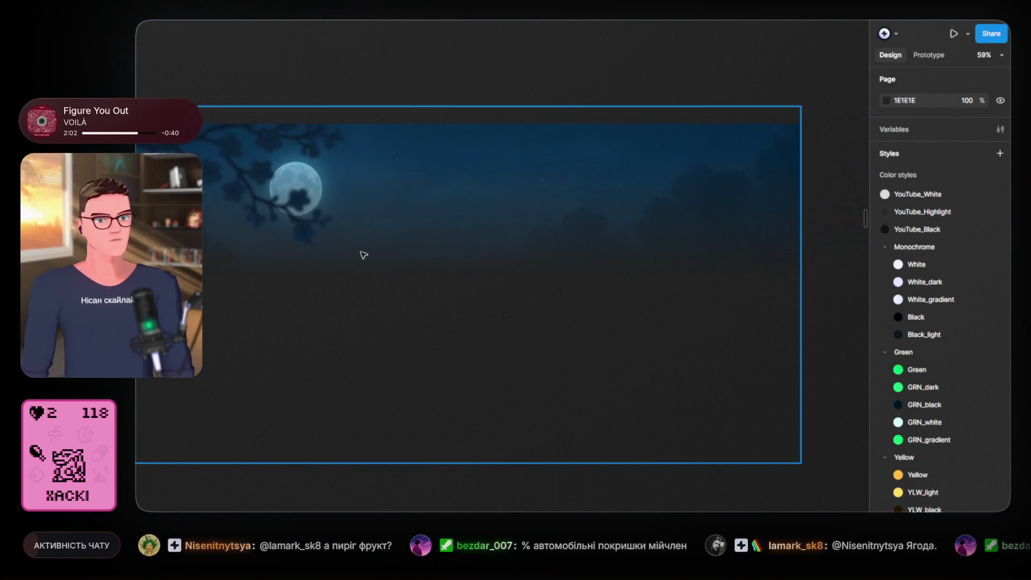
{"action": "scroll", "coordinate": [361, 256], "scroll_direction": "down", "scroll_amount": 3}
{"action": "scroll", "coordinate": [329, 85], "scroll_direction": "left", "scroll_amount": 2}
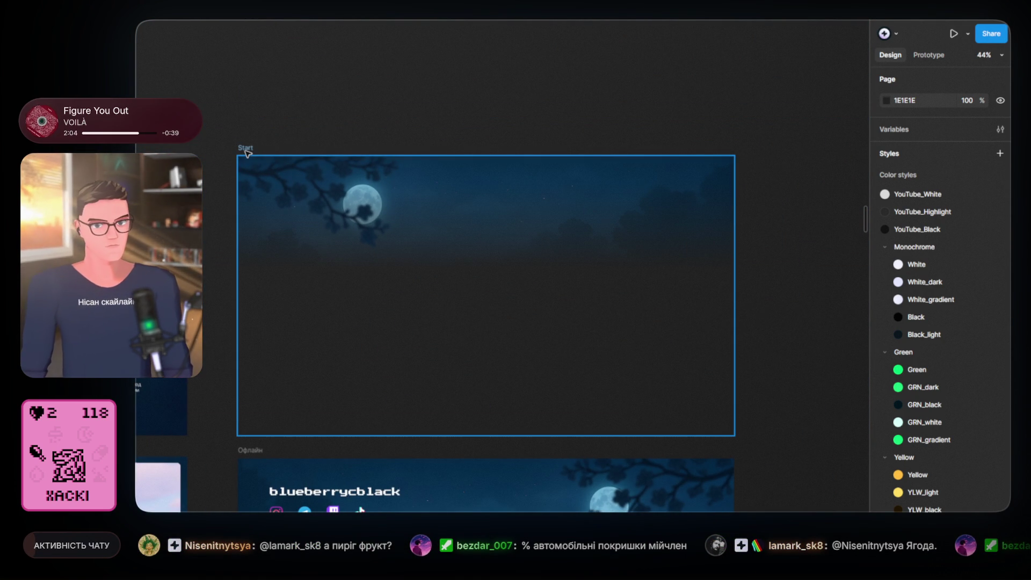
{"action": "left_click", "coordinate": [541, 330]}
{"action": "scroll", "coordinate": [944, 487], "scroll_direction": "down", "scroll_amount": 2}
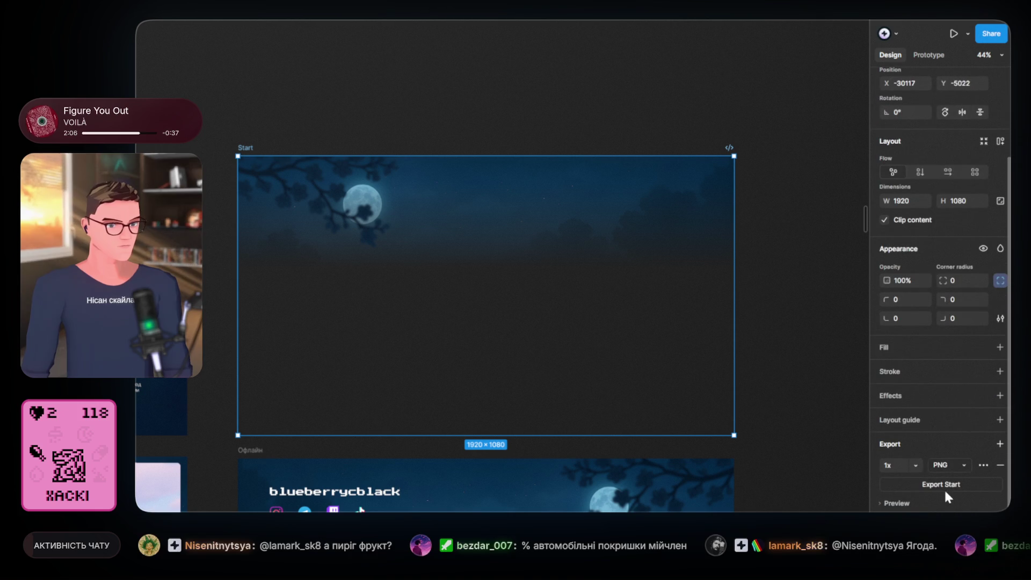
{"action": "left_click", "coordinate": [911, 465]}
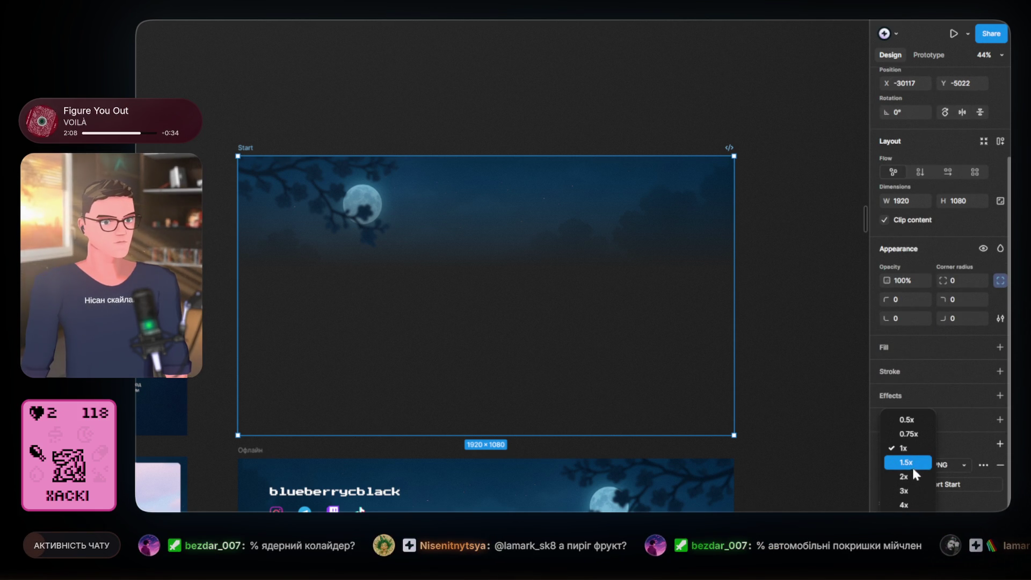
{"action": "left_click", "coordinate": [912, 466]}
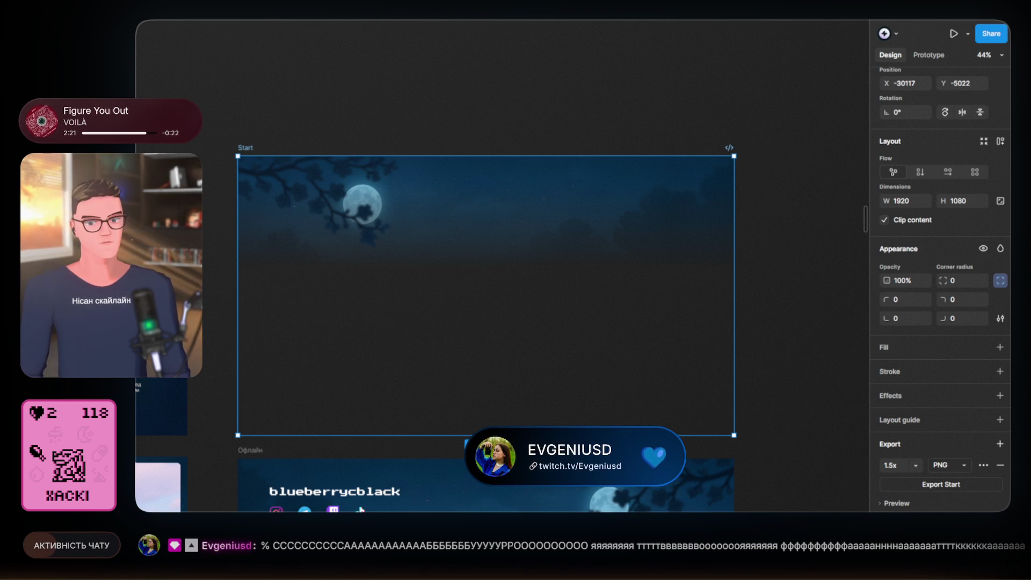
{"action": "left_click", "coordinate": [740, 211]}
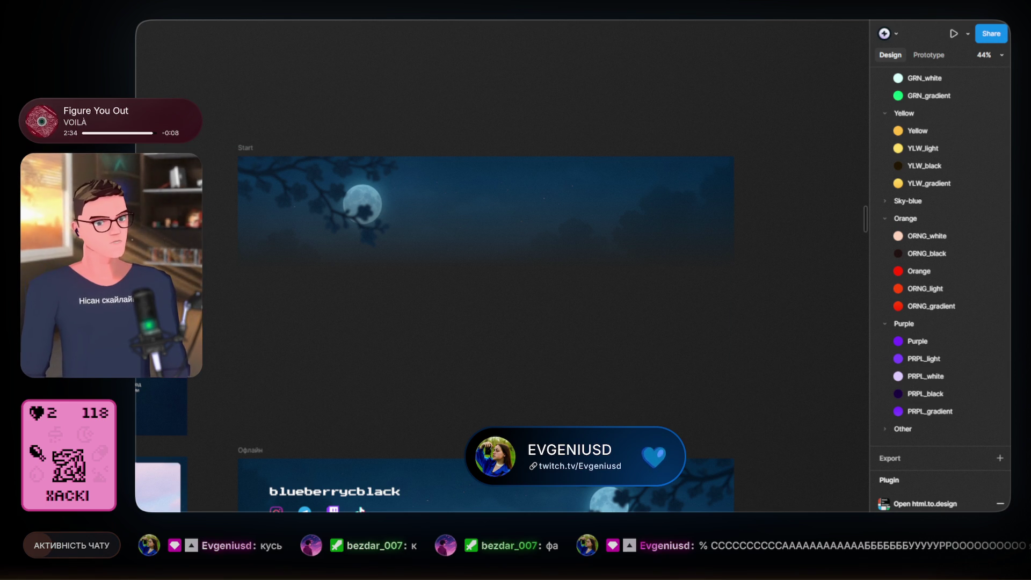
- Delete the sky-and-moon image from the Start frame, leaving the bridge band
{"action": "scroll", "coordinate": [660, 284], "scroll_direction": "left", "scroll_amount": 2}
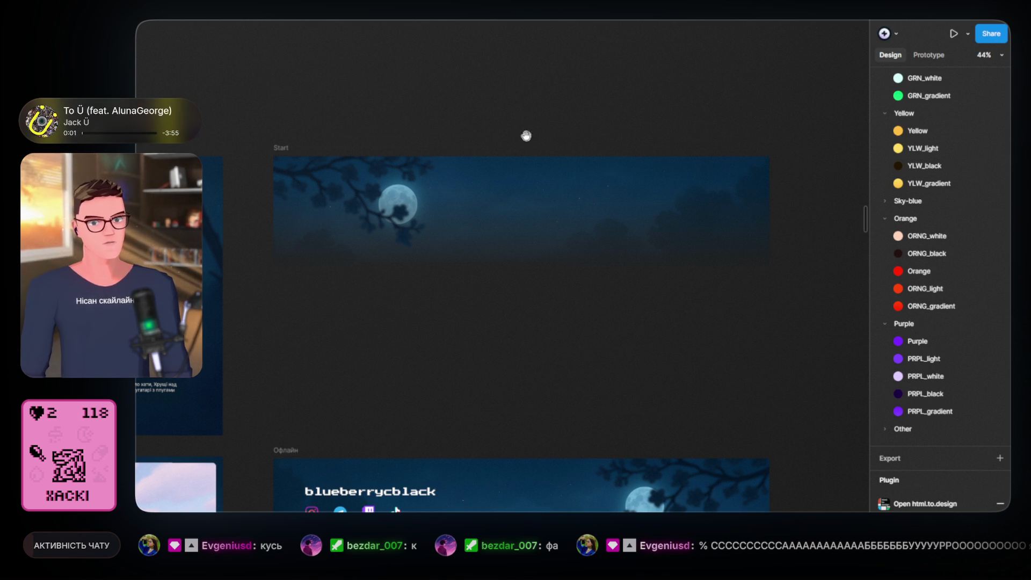
{"action": "scroll", "coordinate": [541, 142], "scroll_direction": "down", "scroll_amount": 2}
{"action": "scroll", "coordinate": [541, 143], "scroll_direction": "right", "scroll_amount": 2}
{"action": "left_click", "coordinate": [278, 121]}
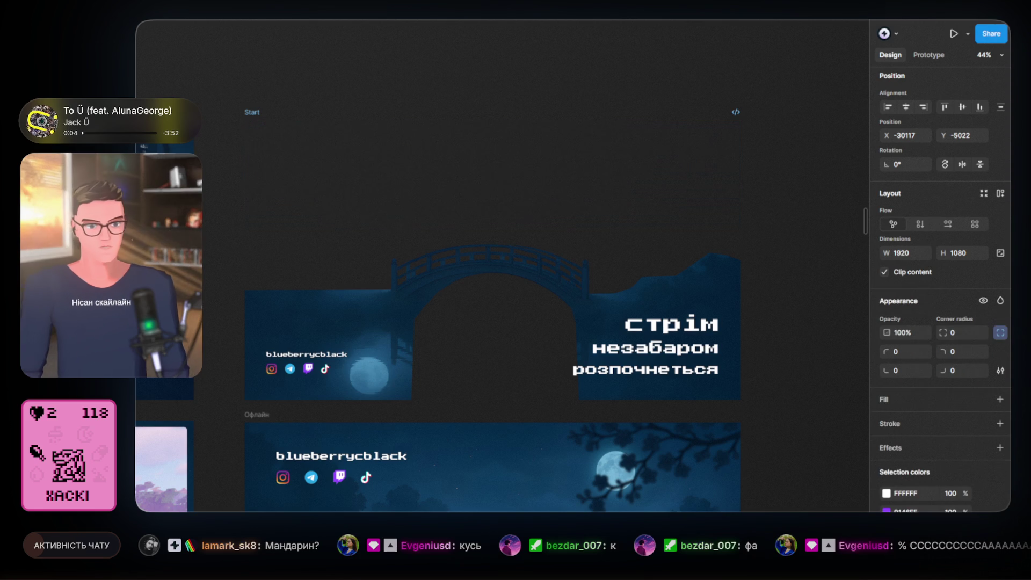
{"action": "key", "text": "Delete"}
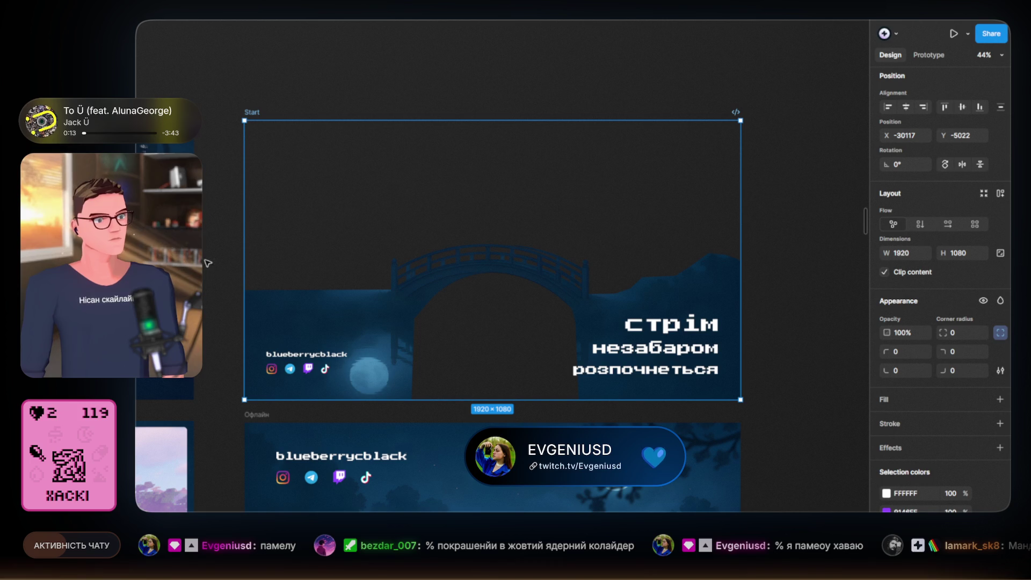
{"action": "left_click", "coordinate": [406, 97]}
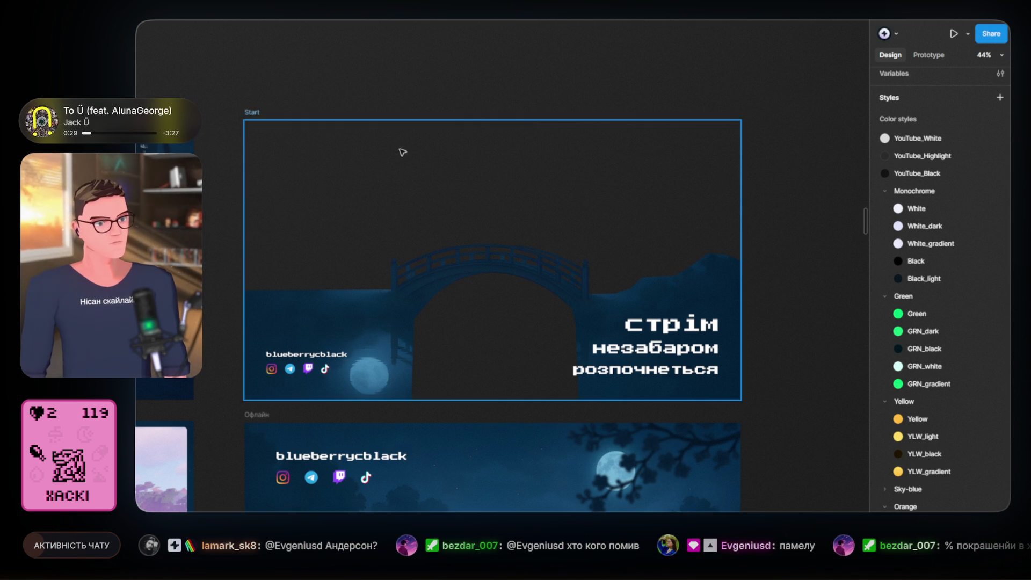
- Export the Start frame as a 1.5x PNG via Export Start, then reselect it
{"action": "left_click", "coordinate": [252, 112]}
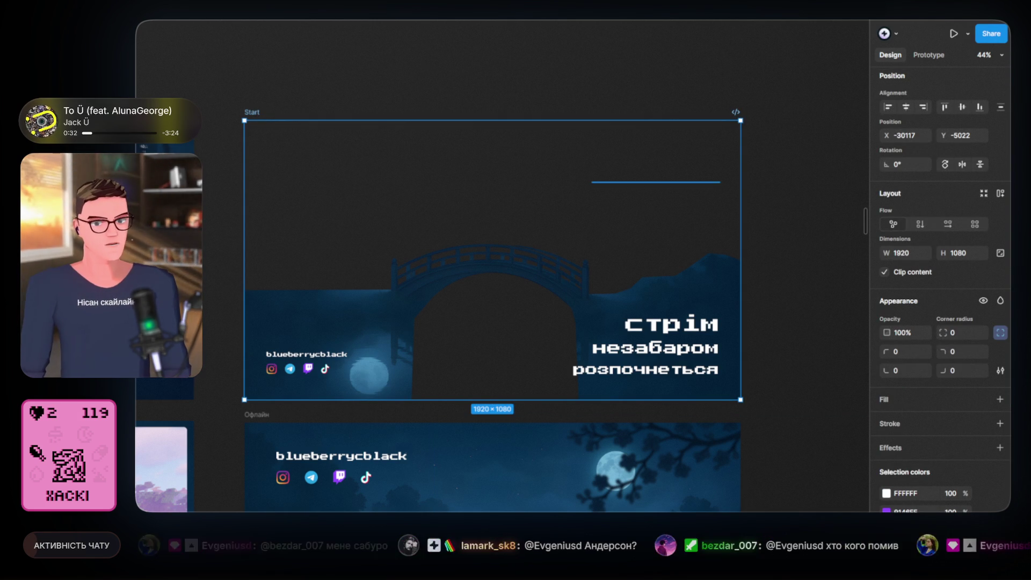
{"action": "scroll", "coordinate": [860, 478], "scroll_direction": "down", "scroll_amount": 1}
{"action": "scroll", "coordinate": [891, 473], "scroll_direction": "down", "scroll_amount": 5}
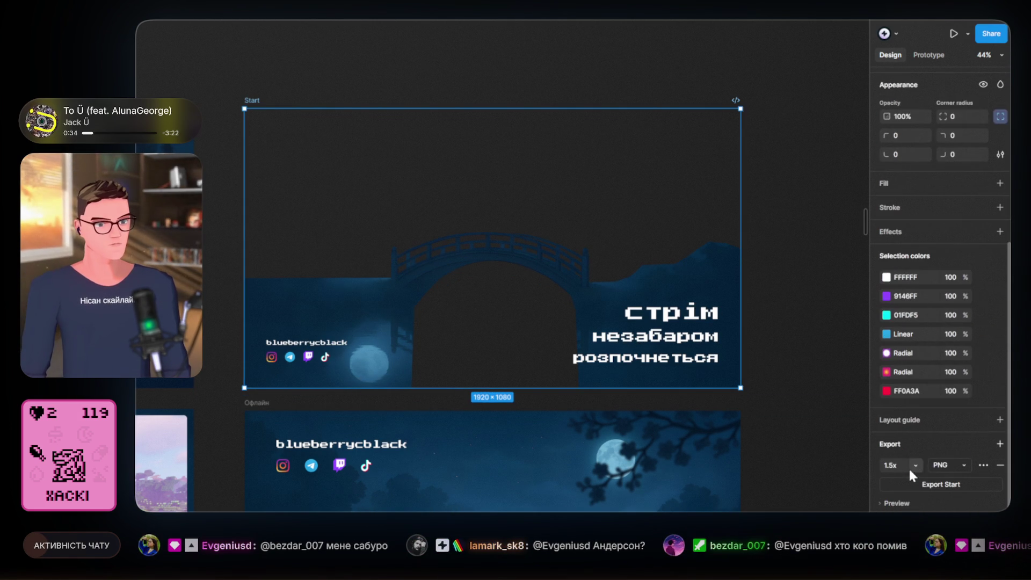
{"action": "left_click", "coordinate": [935, 485]}
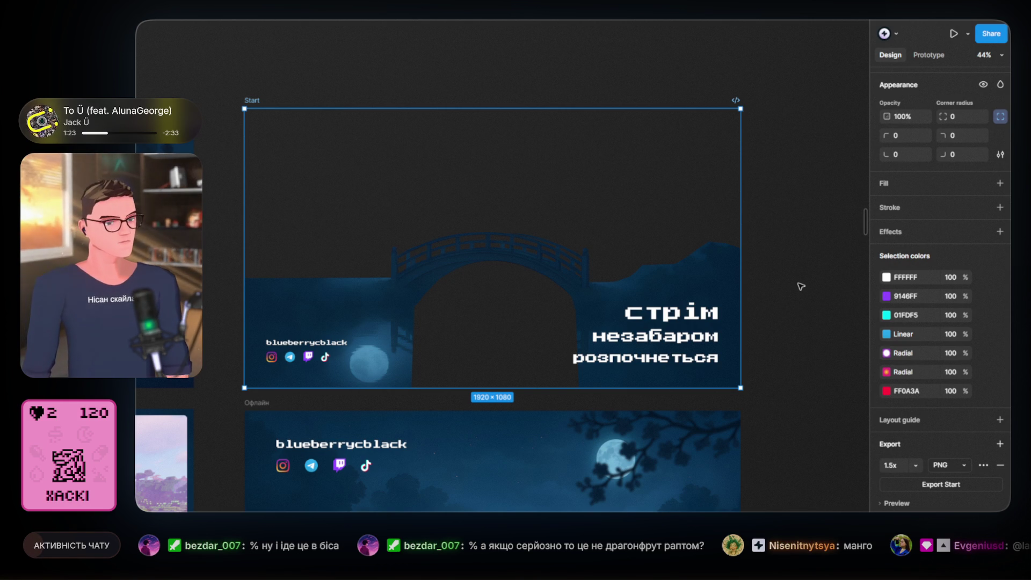
{"action": "left_click", "coordinate": [772, 281]}
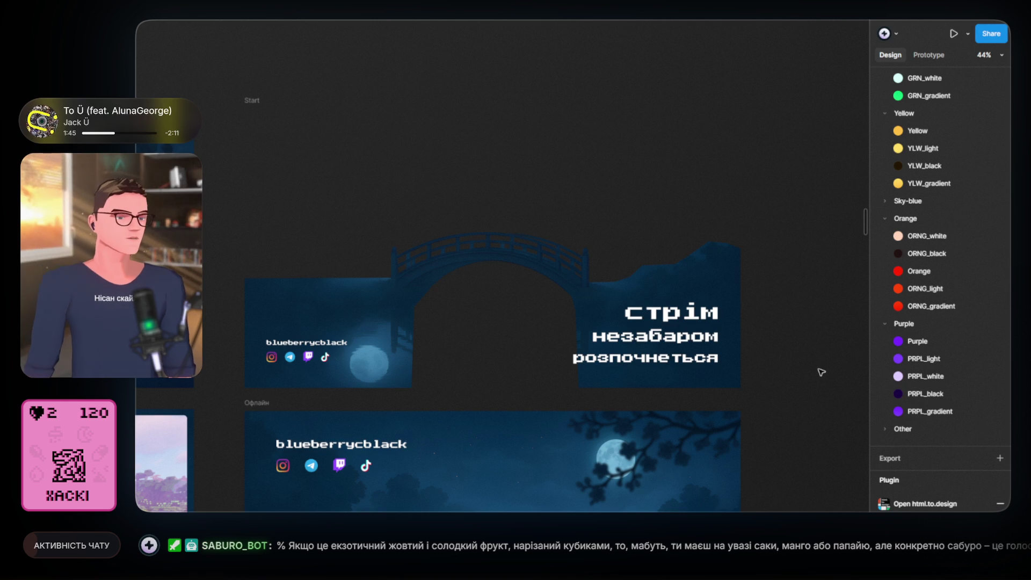
{"action": "left_click", "coordinate": [670, 304]}
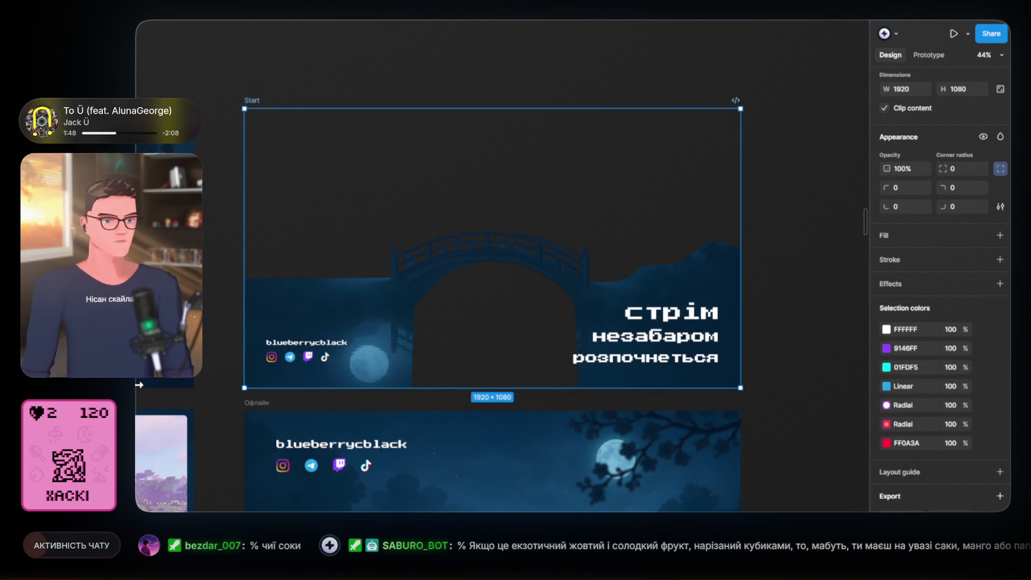
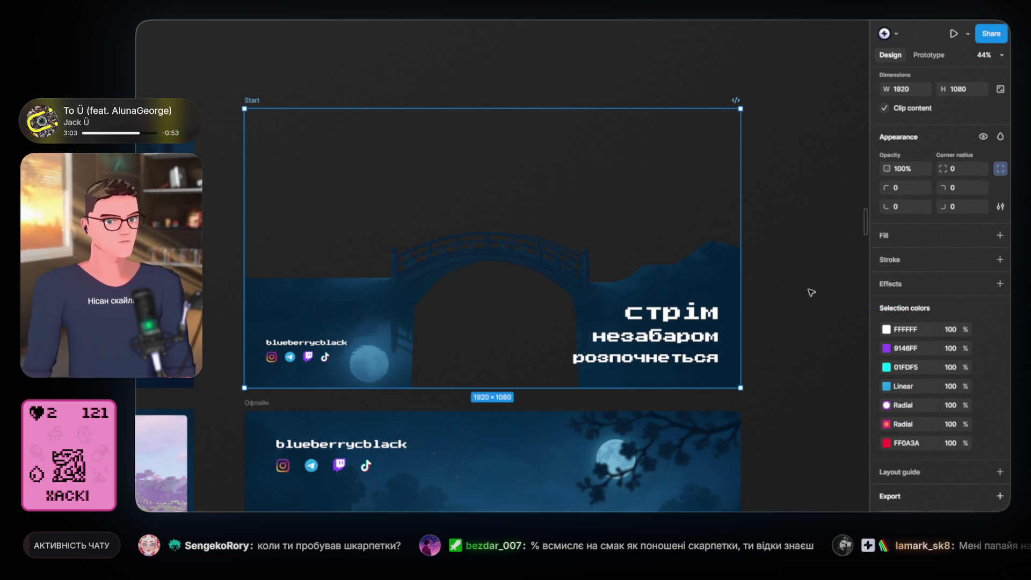
- Select the Start frame with its moon-and-branches backdrop and add a 1.5x PNG export setting
{"action": "left_click", "coordinate": [817, 267]}
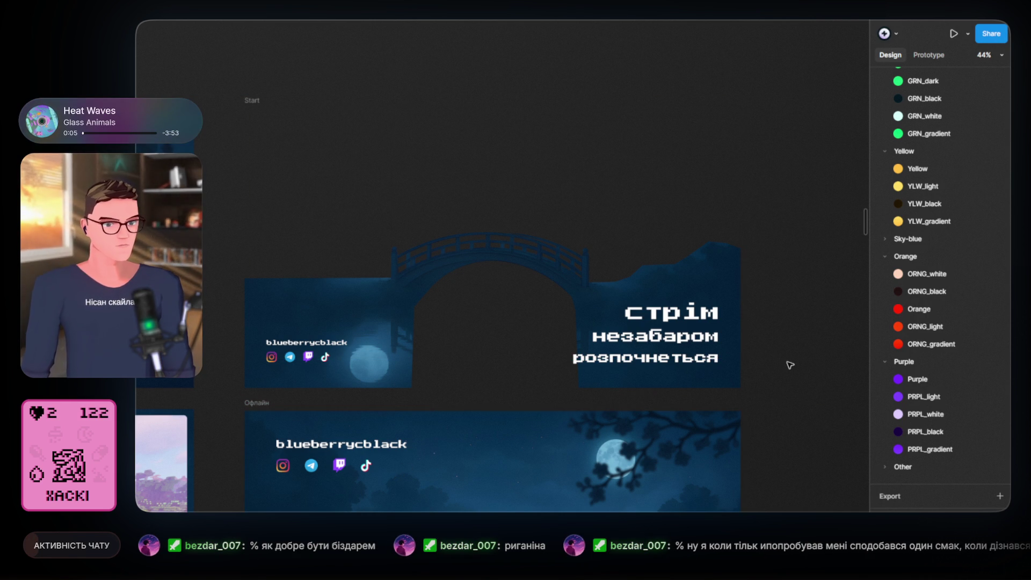
{"action": "left_click", "coordinate": [347, 305]}
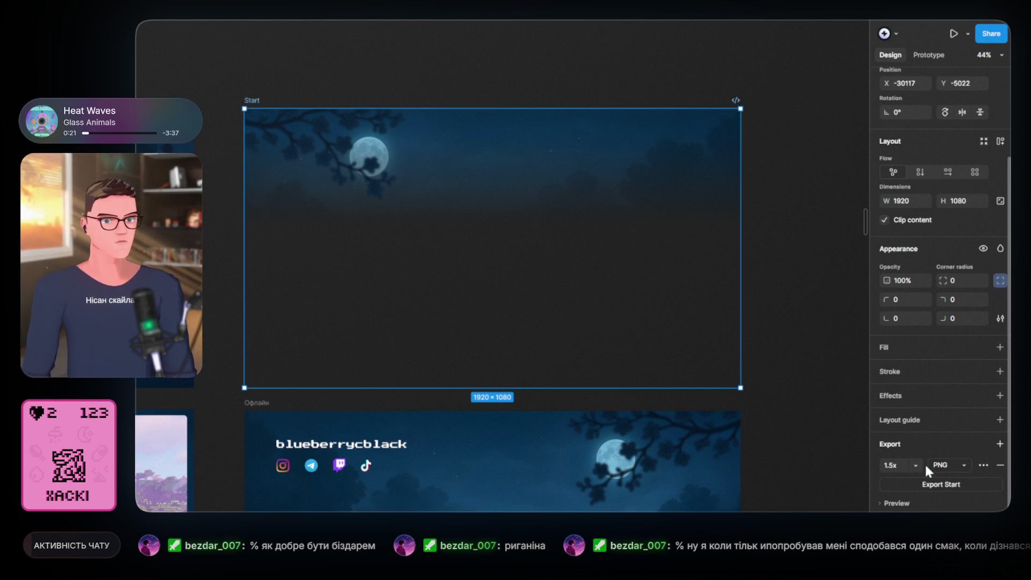
{"action": "left_click", "coordinate": [941, 484]}
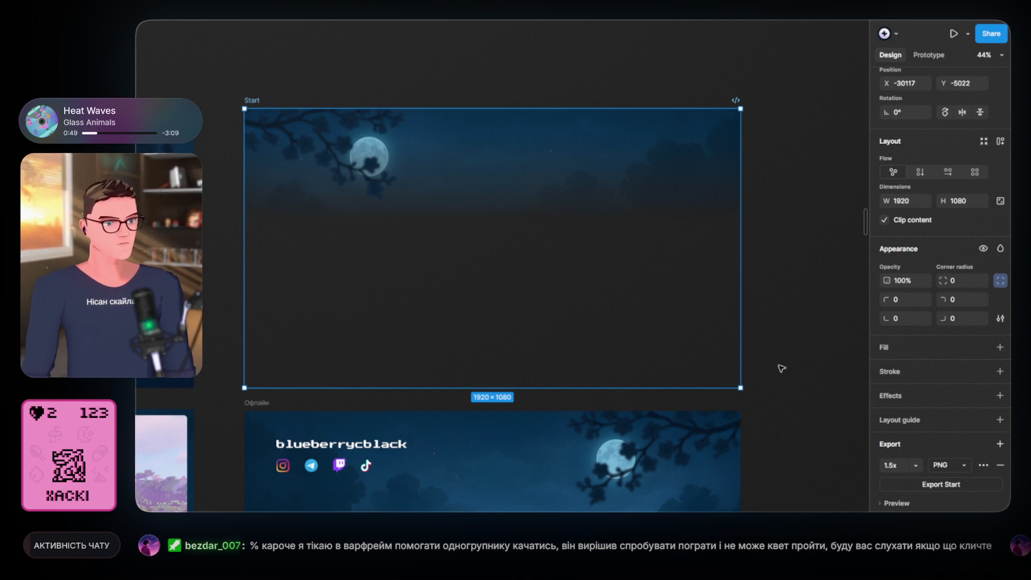
- Export the Start frame's moon-and-branches backdrop as a PNG, then deselect the frame
{"action": "left_click", "coordinate": [782, 355]}
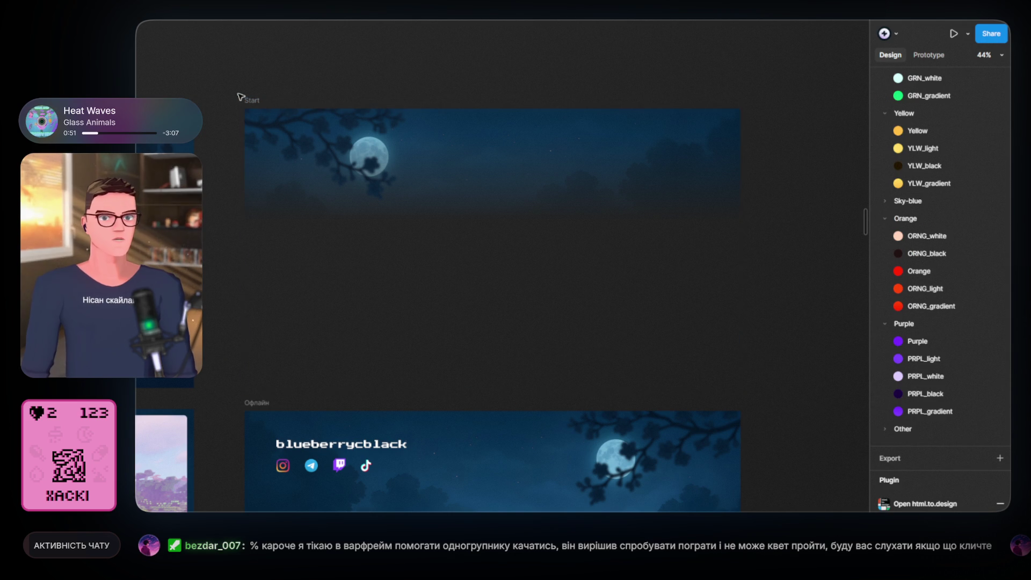
{"action": "left_click", "coordinate": [252, 101]}
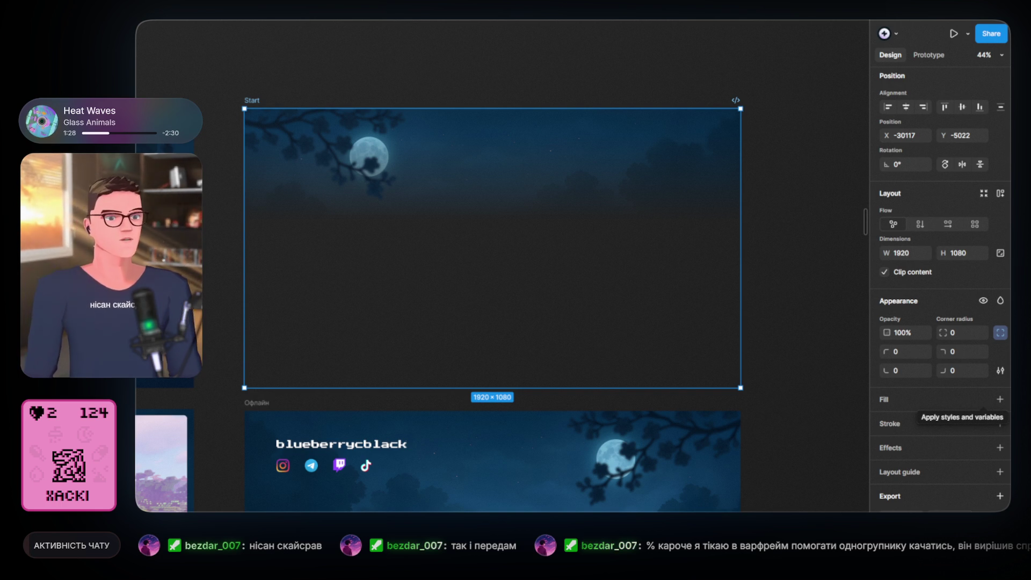
{"action": "left_click", "coordinate": [566, 72]}
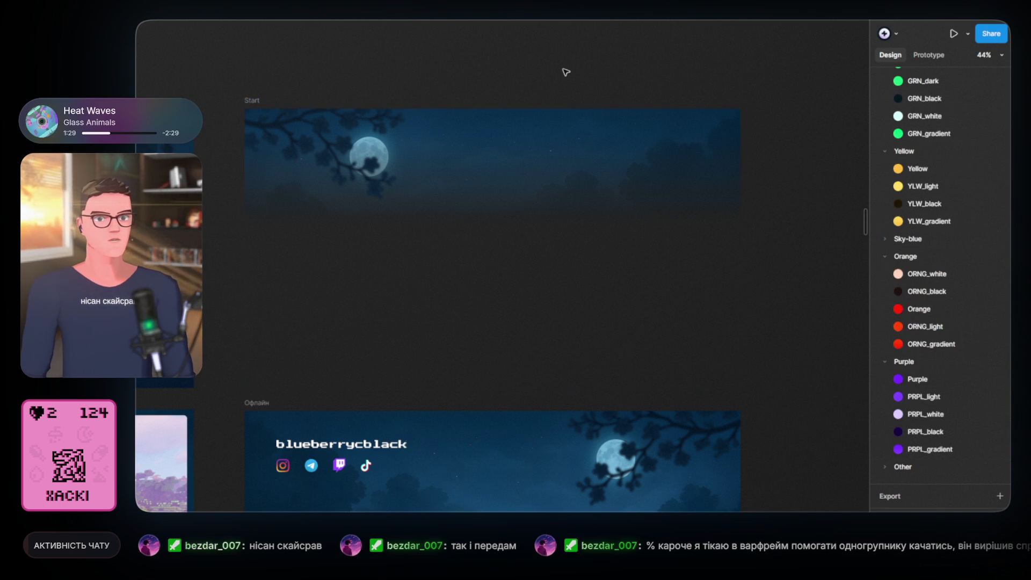
- Replace the Start frame's background with the moonlit bridge scene showing the moon's reflection
{"action": "left_click", "coordinate": [252, 102]}
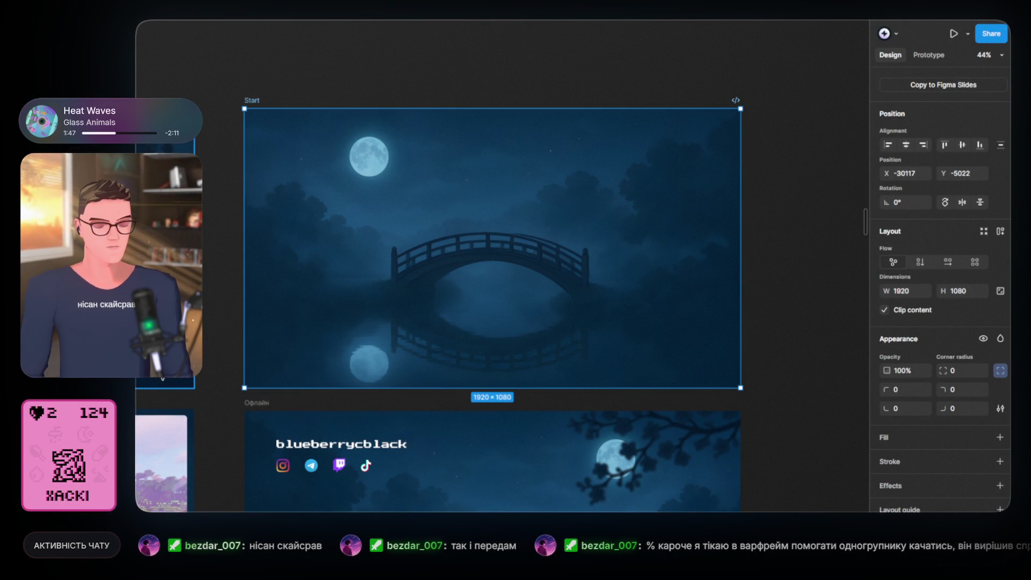
{"action": "left_click", "coordinate": [223, 361]}
{"action": "scroll", "coordinate": [246, 353], "scroll_direction": "down", "scroll_amount": 3}
{"action": "scroll", "coordinate": [246, 354], "scroll_direction": "up", "scroll_amount": 3}
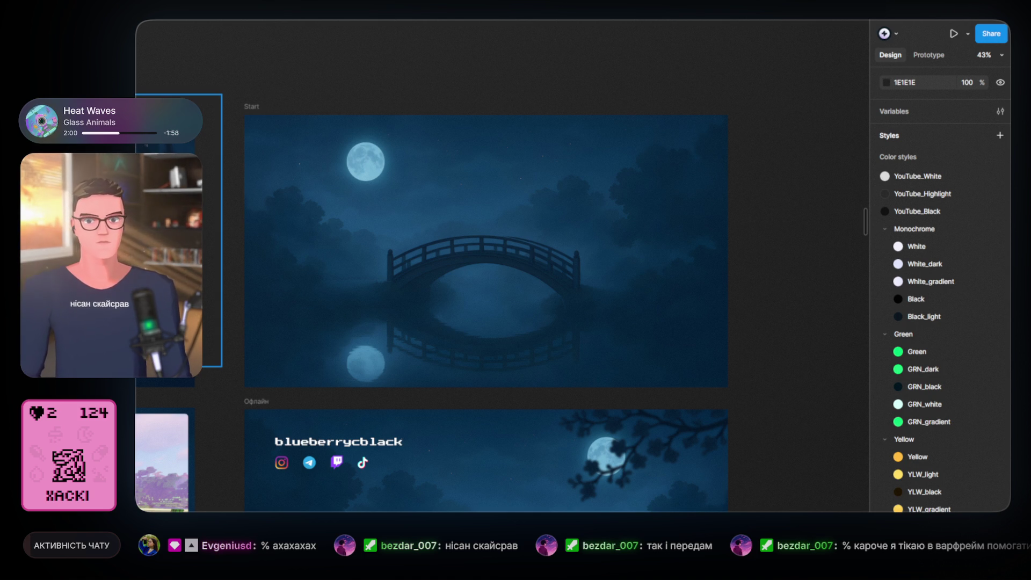
- Export the Start frame's moonlit bridge scene as a 1.5x PNG
{"action": "left_click", "coordinate": [346, 382]}
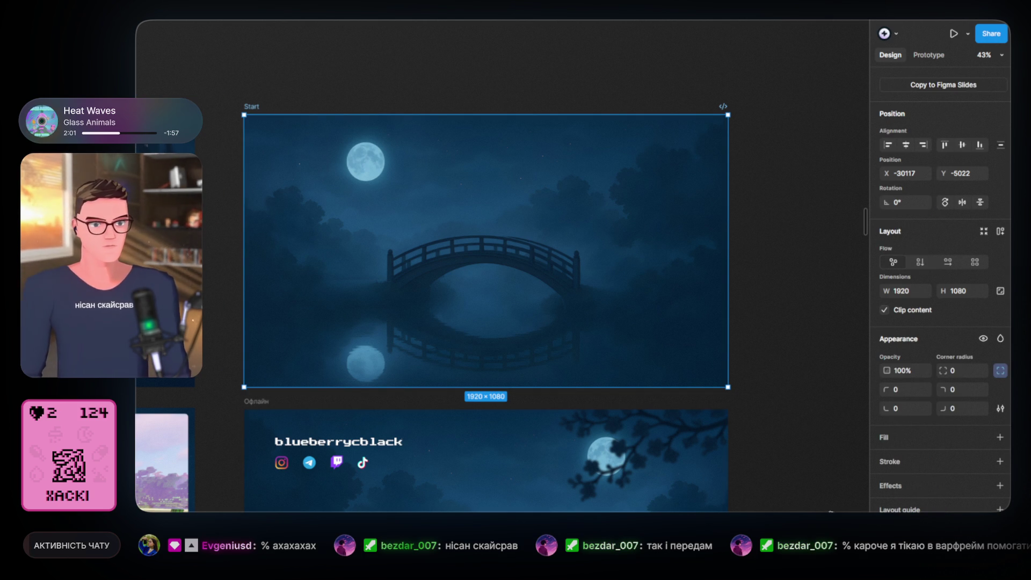
{"action": "scroll", "coordinate": [919, 440], "scroll_direction": "down", "scroll_amount": 3}
{"action": "left_click", "coordinate": [938, 489]}
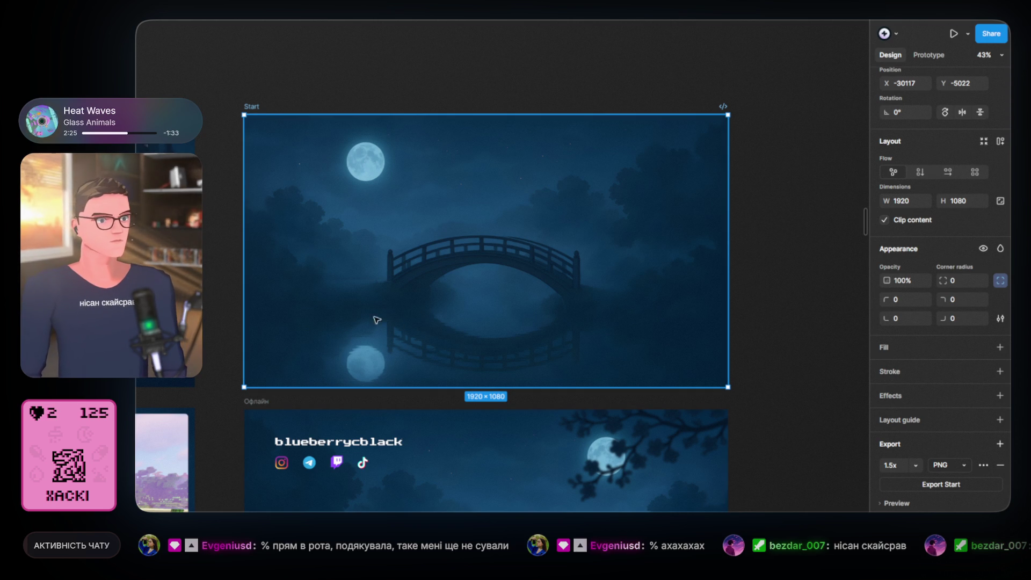
{"action": "left_click", "coordinate": [799, 272]}
{"action": "left_click_drag", "start_coordinate": [379, 278], "coordinate": [461, 256]}
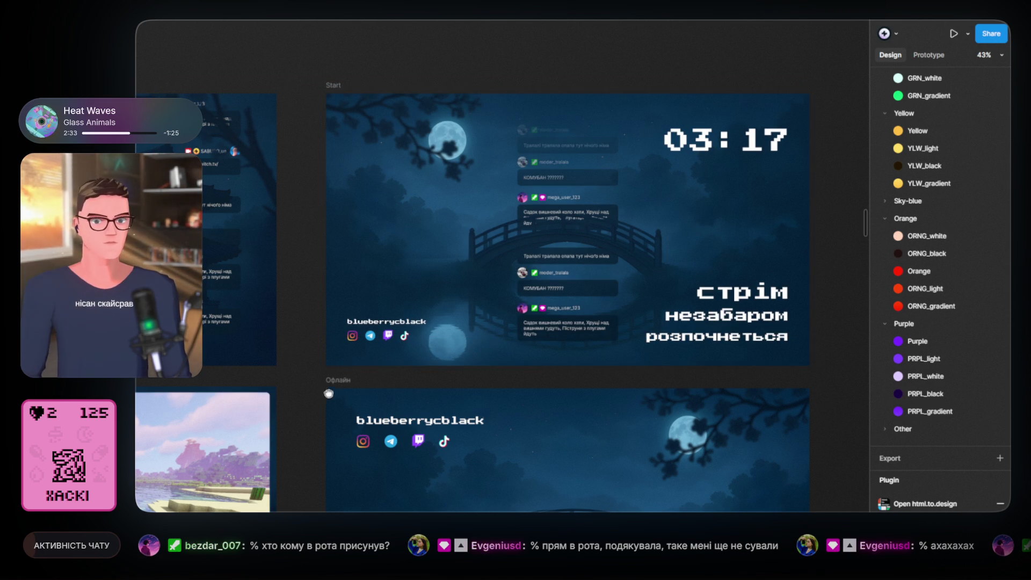
- Scroll the canvas past the Офлайн and BRB frames to the кінець стріму end screen
{"action": "scroll", "coordinate": [344, 376], "scroll_direction": "down", "scroll_amount": 3}
{"action": "scroll", "coordinate": [371, 333], "scroll_direction": "down", "scroll_amount": 4}
{"action": "scroll", "coordinate": [403, 290], "scroll_direction": "down", "scroll_amount": 3}
{"action": "scroll", "coordinate": [430, 248], "scroll_direction": "down", "scroll_amount": 3}
{"action": "scroll", "coordinate": [429, 249], "scroll_direction": "down", "scroll_amount": 2}
{"action": "scroll", "coordinate": [417, 269], "scroll_direction": "down", "scroll_amount": 2}
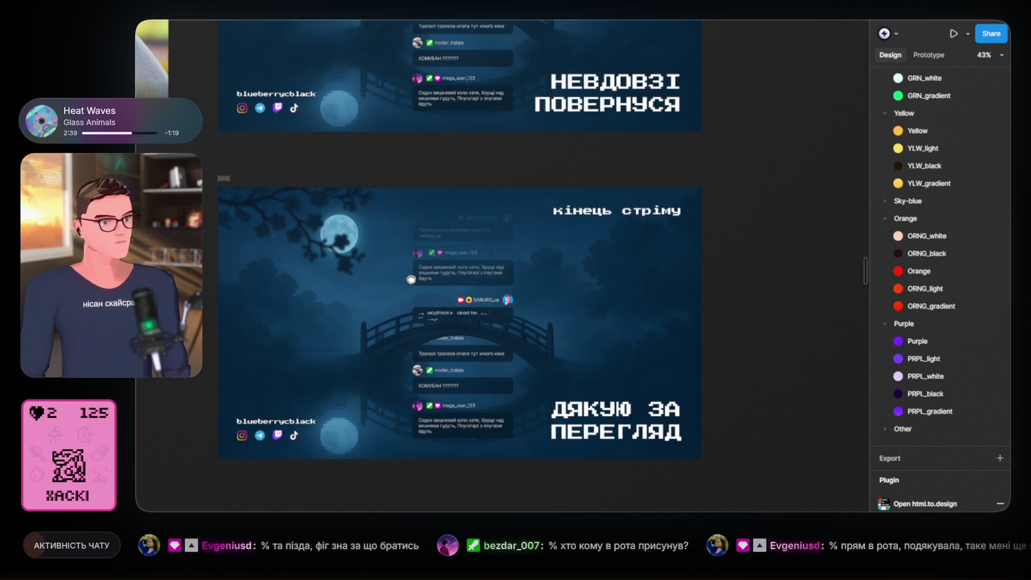
{"action": "scroll", "coordinate": [410, 280], "scroll_direction": "up", "scroll_amount": 1}
{"action": "scroll", "coordinate": [411, 279], "scroll_direction": "left", "scroll_amount": 1}
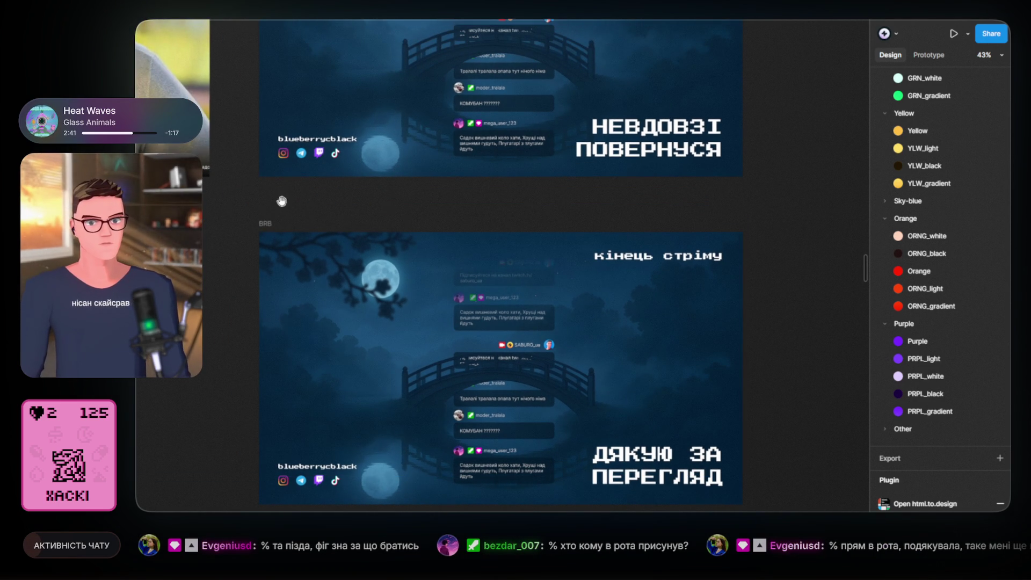
{"action": "scroll", "coordinate": [281, 201], "scroll_direction": "down", "scroll_amount": 1, "text": "ctrl"}
{"action": "scroll", "coordinate": [340, 226], "scroll_direction": "up", "scroll_amount": 3}
{"action": "scroll", "coordinate": [365, 262], "scroll_direction": "up", "scroll_amount": 2}
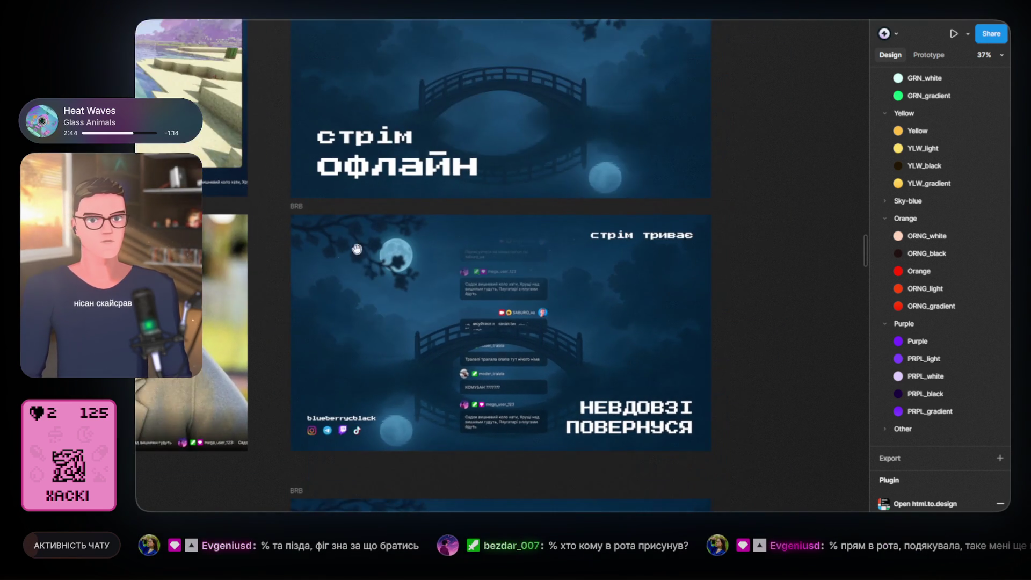
{"action": "scroll", "coordinate": [365, 262], "scroll_direction": "down", "scroll_amount": 3}
{"action": "scroll", "coordinate": [365, 262], "scroll_direction": "down", "scroll_amount": 3}
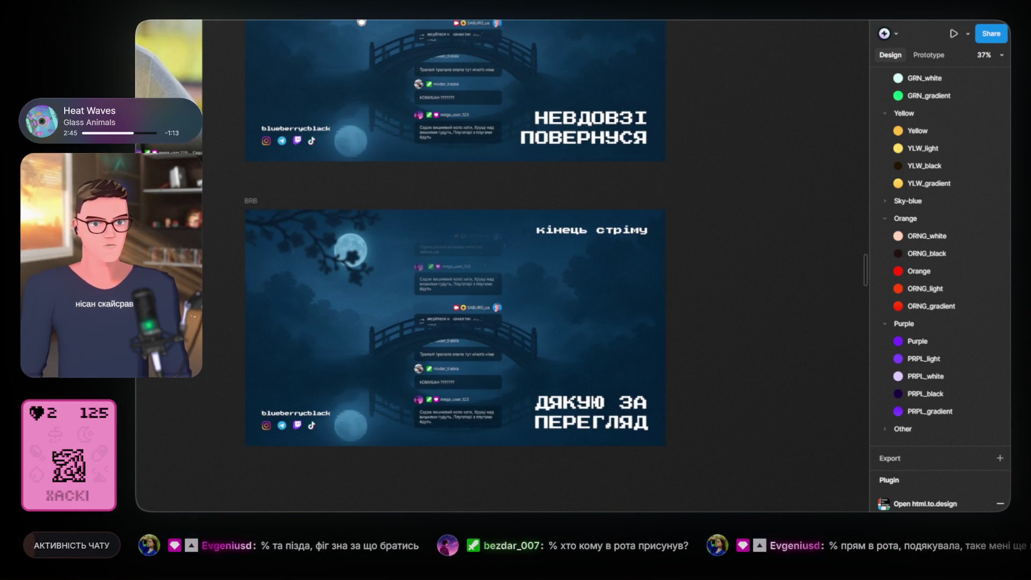
{"action": "scroll", "coordinate": [322, 118], "scroll_direction": "up", "scroll_amount": 1}
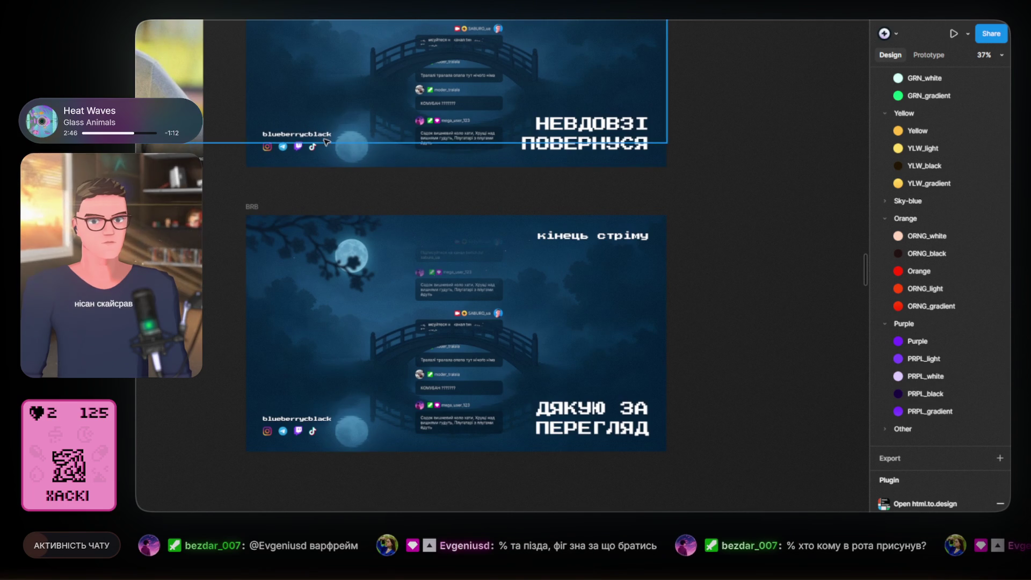
- Rename the BRB-labelled end-of-stream frame to 'THE-END'
{"action": "left_click", "coordinate": [254, 207]}
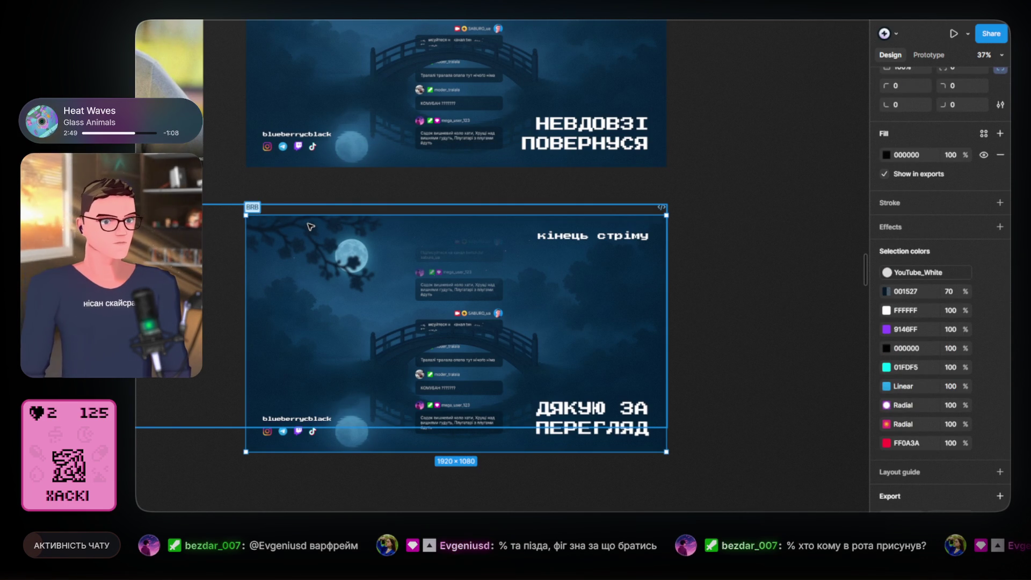
{"action": "type", "text": "THE"}
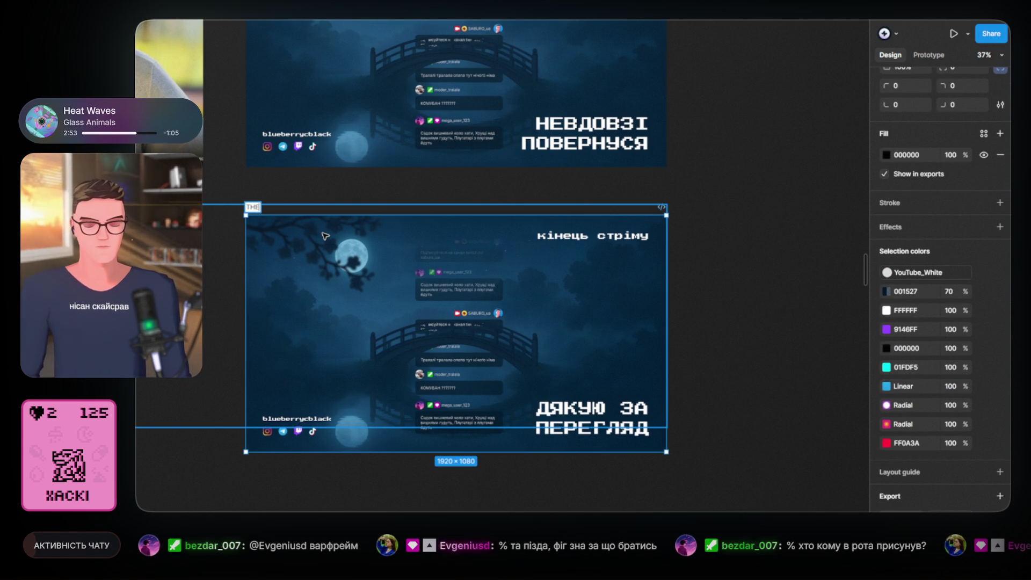
{"action": "type", "text": "-END"}
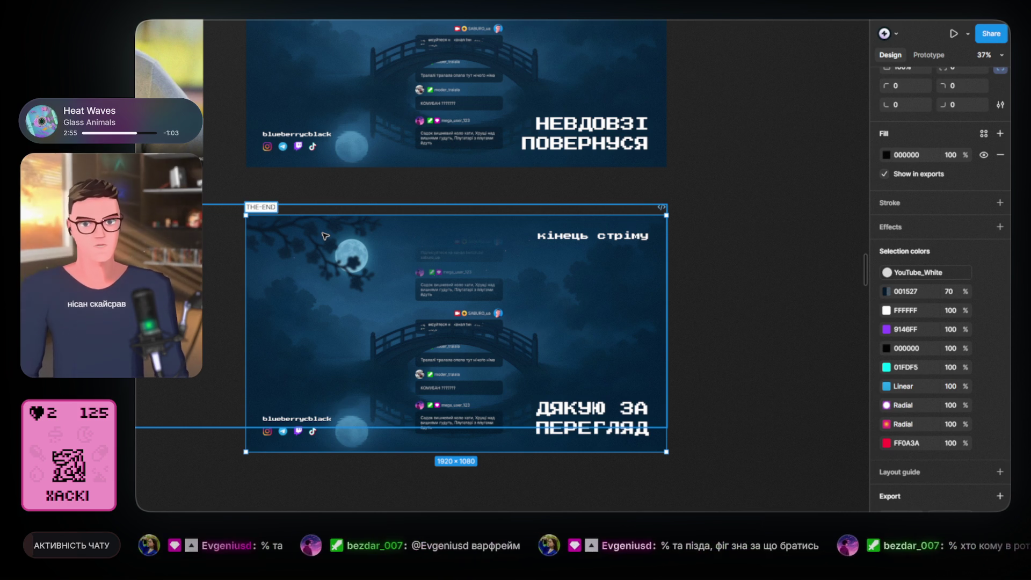
{"action": "key", "text": "Return"}
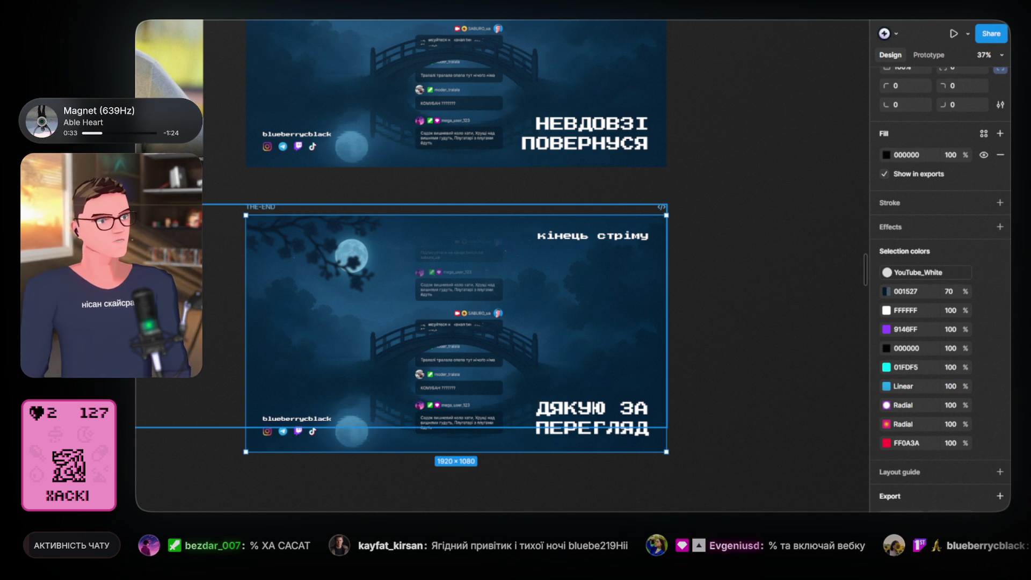
{"action": "left_click", "coordinate": [752, 218]}
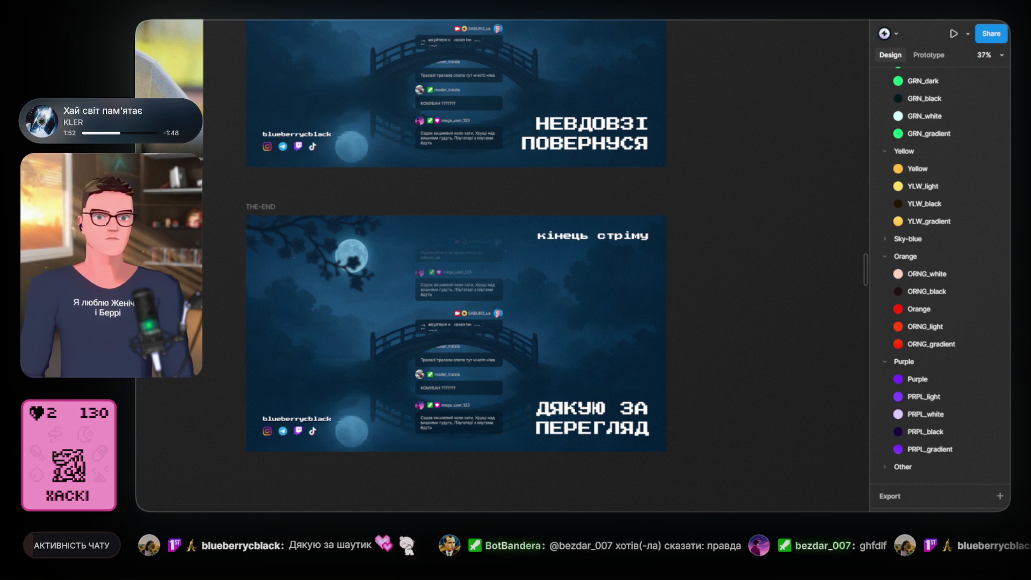
{"action": "scroll", "coordinate": [537, 339], "scroll_direction": "up", "scroll_amount": 5, "text": "ctrl"}
{"action": "left_click_drag", "start_coordinate": [556, 335], "coordinate": [456, 222]}
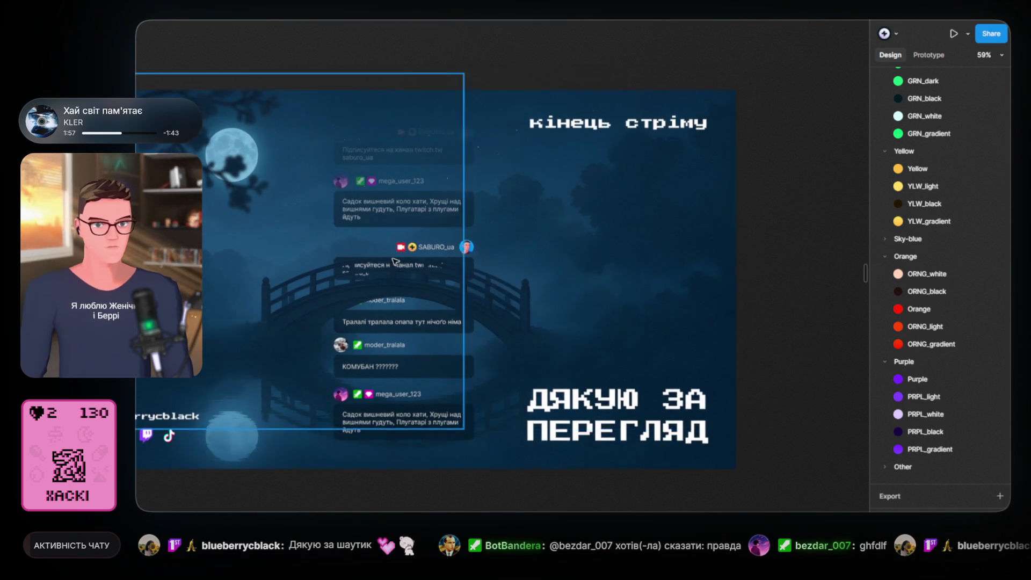
{"action": "scroll", "coordinate": [474, 341], "scroll_direction": "down", "scroll_amount": 3, "text": "ctrl"}
{"action": "scroll", "coordinate": [473, 341], "scroll_direction": "up", "scroll_amount": 2}
{"action": "scroll", "coordinate": [474, 341], "scroll_direction": "left", "scroll_amount": 2}
{"action": "scroll", "coordinate": [472, 342], "scroll_direction": "up", "scroll_amount": 3, "text": "ctrl"}
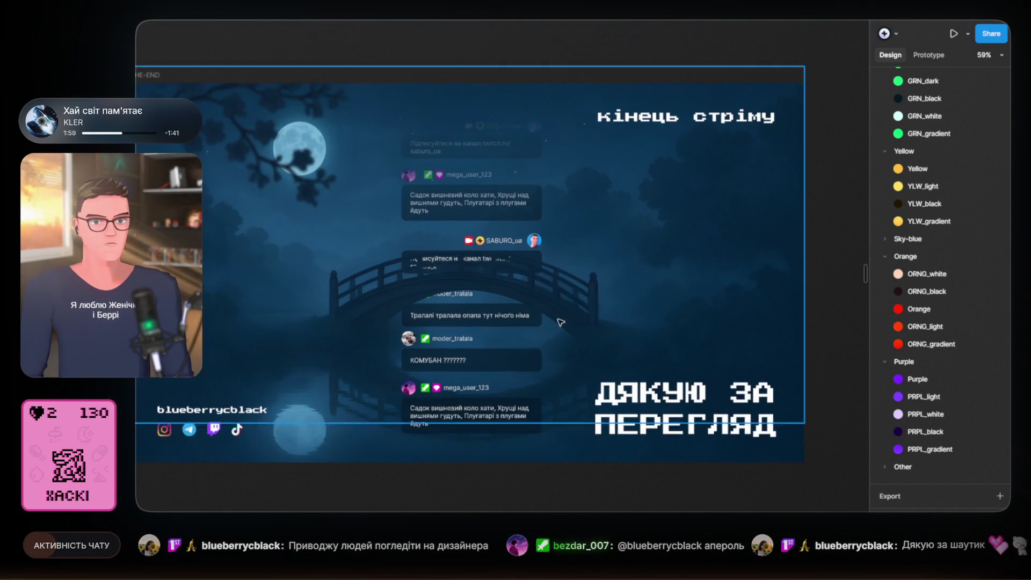
{"action": "scroll", "coordinate": [506, 285], "scroll_direction": "down", "scroll_amount": 2, "text": "ctrl"}
{"action": "mouse_move", "coordinate": [490, 285]}
{"action": "left_mouse_down"}
{"action": "mouse_move", "coordinate": [506, 285]}
{"action": "mouse_move", "coordinate": [492, 286]}
{"action": "left_mouse_up"}
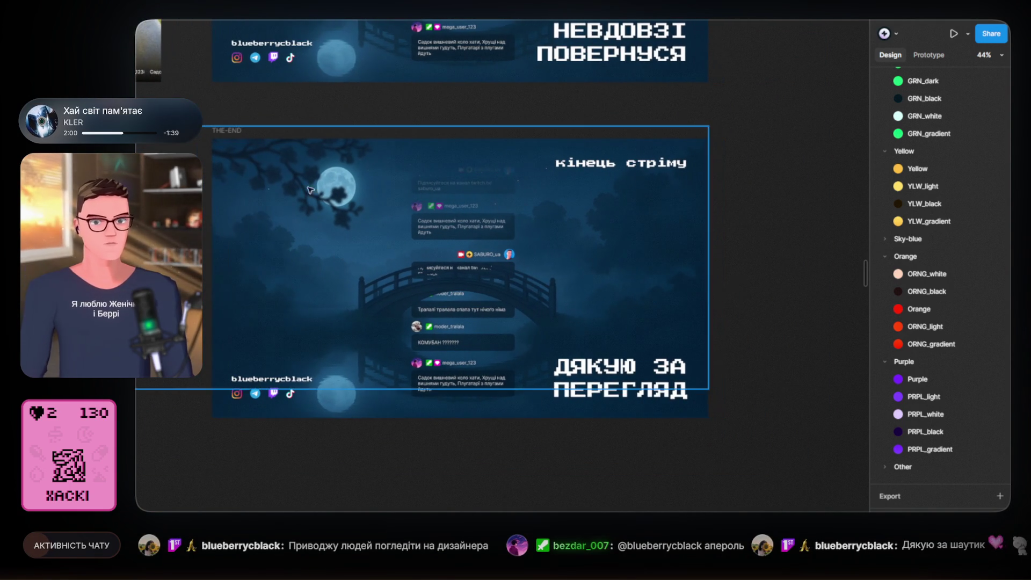
{"action": "left_click", "coordinate": [228, 130]}
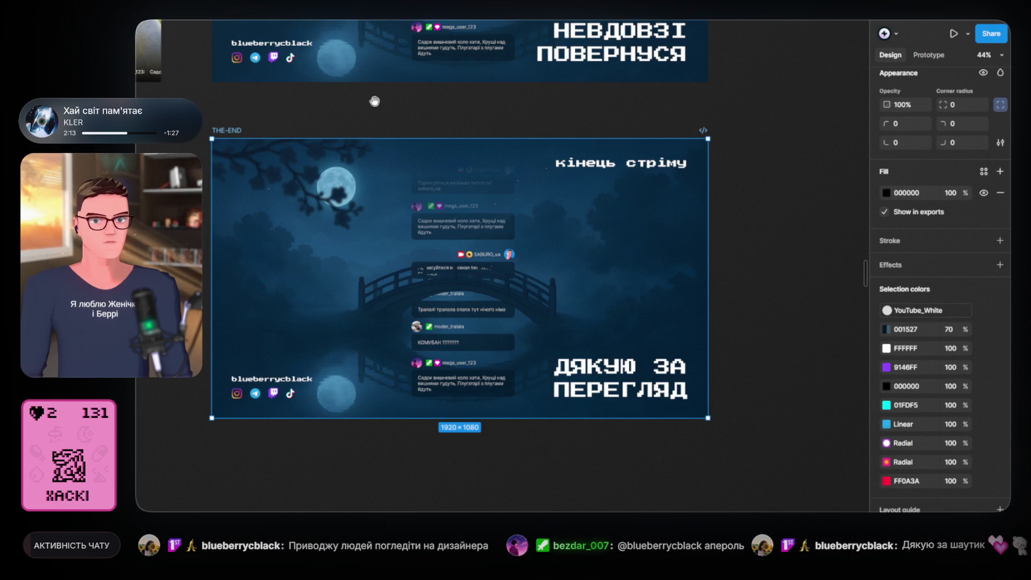
{"action": "scroll", "coordinate": [354, 277], "scroll_direction": "up", "scroll_amount": 5}
{"action": "scroll", "coordinate": [377, 317], "scroll_direction": "up", "scroll_amount": 5}
{"action": "scroll", "coordinate": [403, 359], "scroll_direction": "up", "scroll_amount": 5}
{"action": "scroll", "coordinate": [404, 352], "scroll_direction": "up", "scroll_amount": 2}
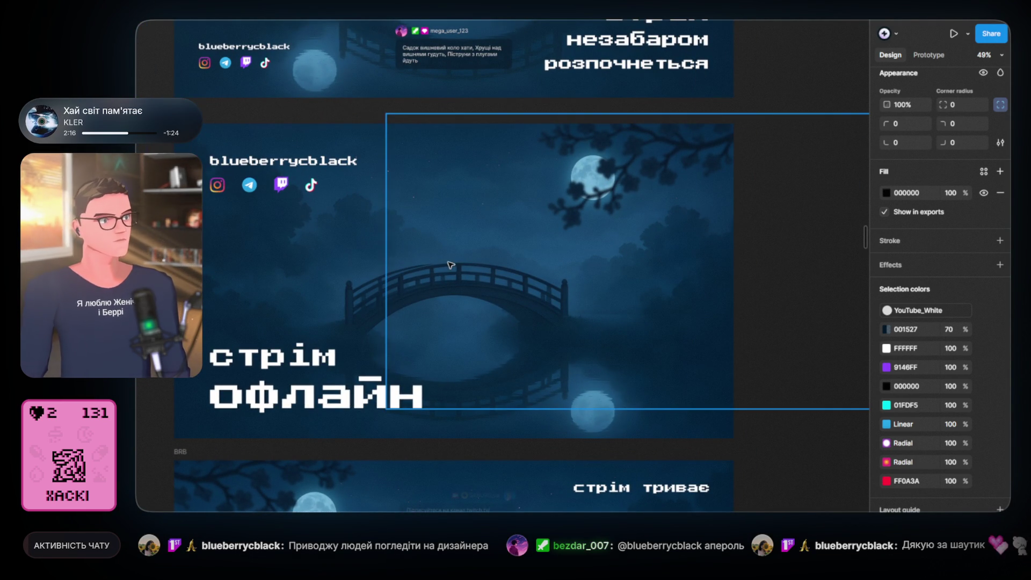
{"action": "mouse_move", "coordinate": [488, 269]}
{"action": "left_mouse_down"}
{"action": "mouse_move", "coordinate": [523, 273]}
{"action": "mouse_move", "coordinate": [473, 226]}
{"action": "left_mouse_up"}
{"action": "scroll", "coordinate": [322, 199], "scroll_direction": "down", "scroll_amount": 3}
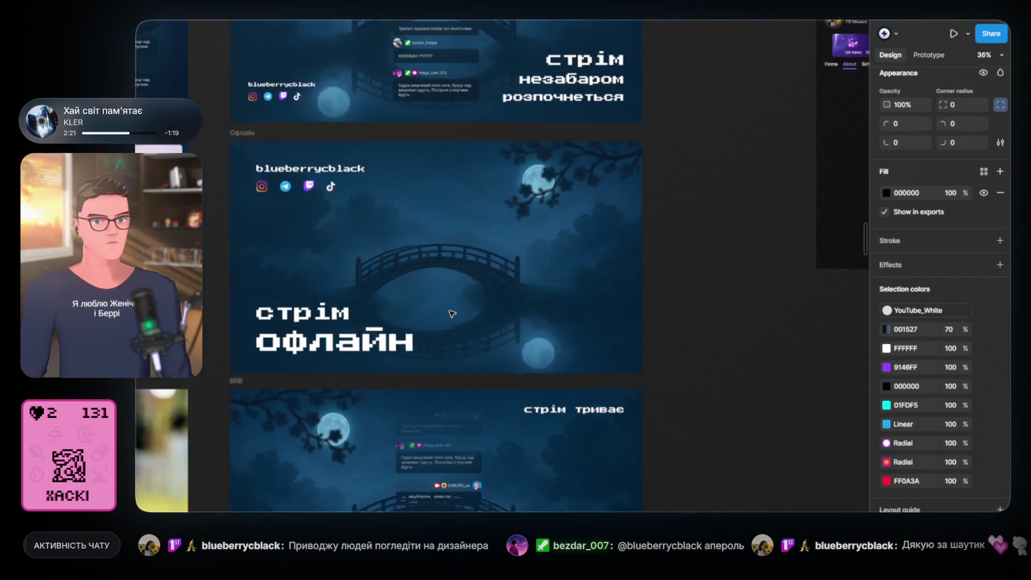
{"action": "left_click", "coordinate": [713, 426]}
{"action": "scroll", "coordinate": [704, 322], "scroll_direction": "down", "scroll_amount": 10}
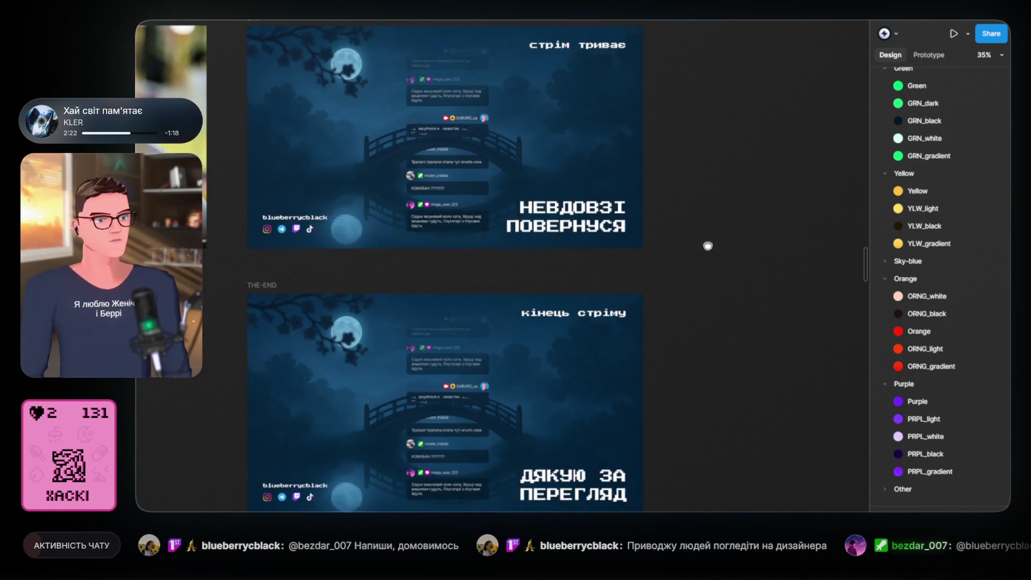
{"action": "left_click_drag", "start_coordinate": [707, 244], "coordinate": [733, 407]}
{"action": "scroll", "coordinate": [732, 408], "scroll_direction": "up", "scroll_amount": 3}
{"action": "scroll", "coordinate": [730, 416], "scroll_direction": "up", "scroll_amount": 2}
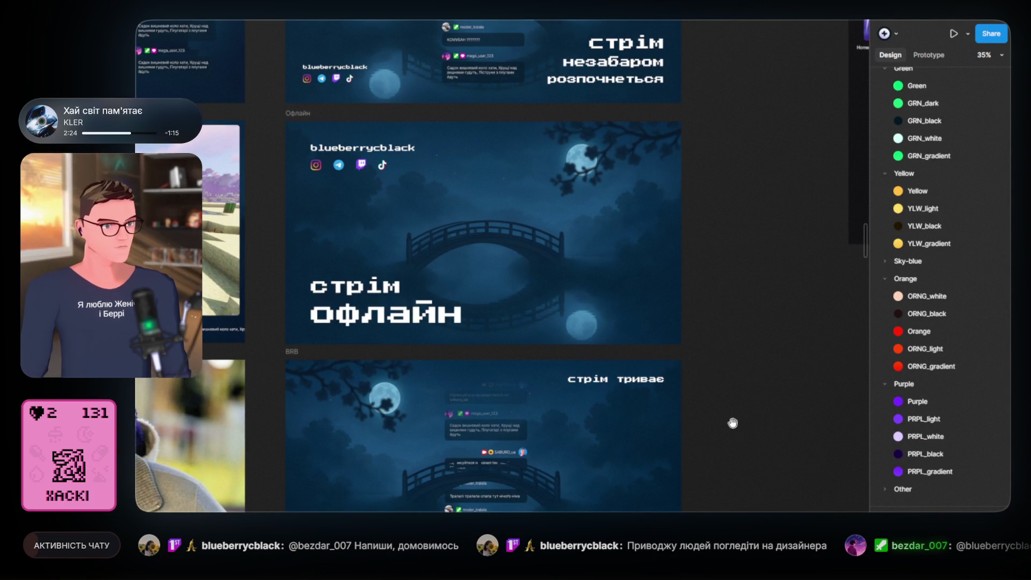
{"action": "left_click_drag", "start_coordinate": [732, 424], "coordinate": [732, 247]}
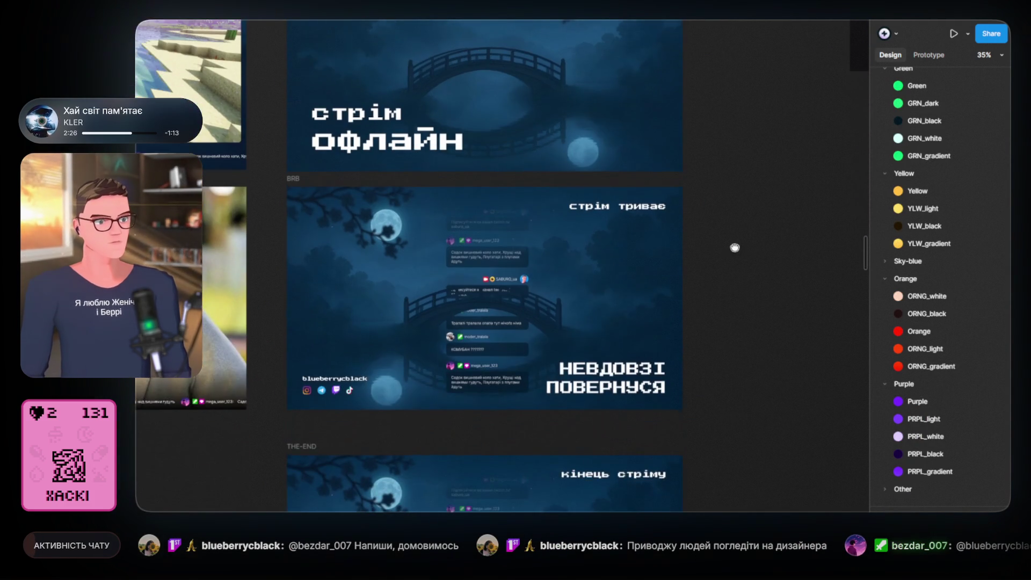
{"action": "mouse_move", "coordinate": [746, 361]}
{"action": "left_mouse_down"}
{"action": "mouse_move", "coordinate": [737, 253]}
{"action": "mouse_move", "coordinate": [726, 236]}
{"action": "left_mouse_up"}
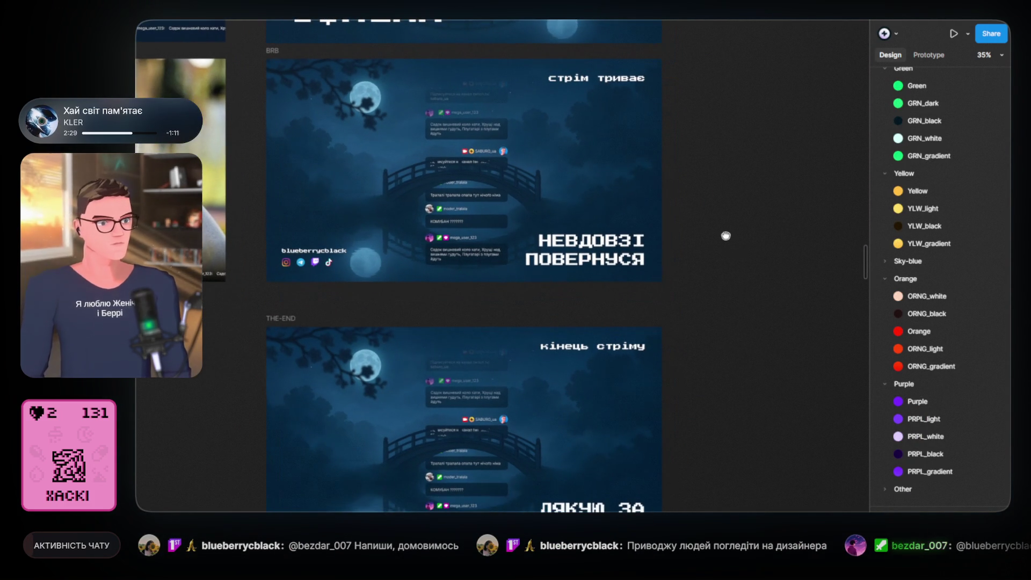
{"action": "left_click_drag", "start_coordinate": [737, 285], "coordinate": [711, 166]}
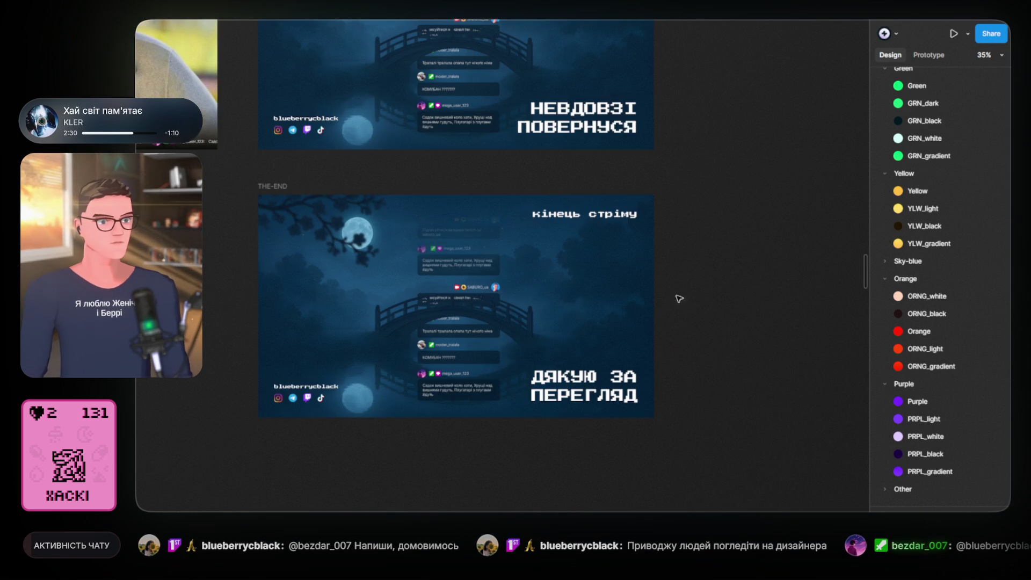
{"action": "scroll", "coordinate": [672, 322], "scroll_direction": "up", "scroll_amount": 3}
{"action": "left_click_drag", "start_coordinate": [666, 281], "coordinate": [792, 269]}
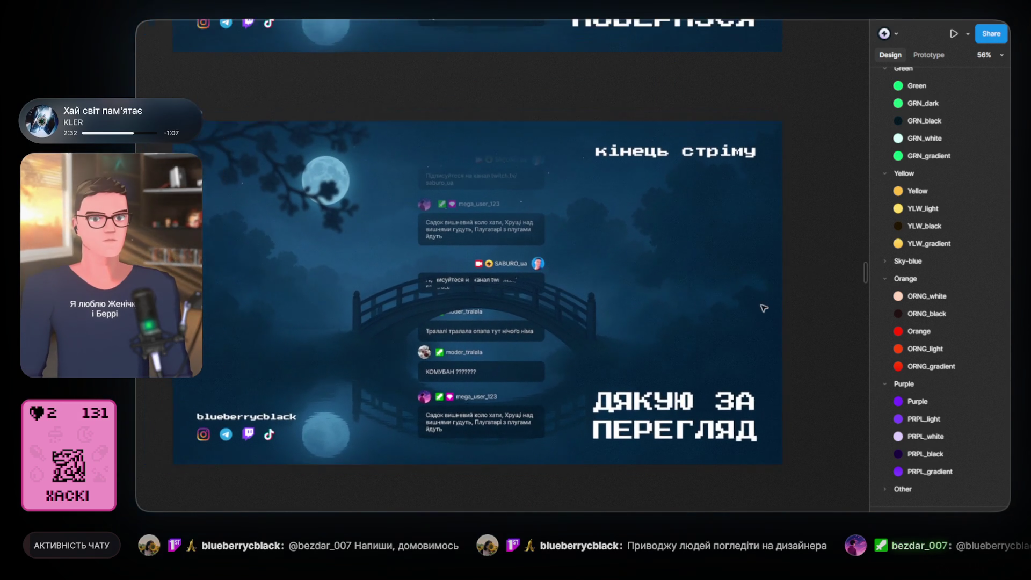
{"action": "left_click", "coordinate": [215, 120]}
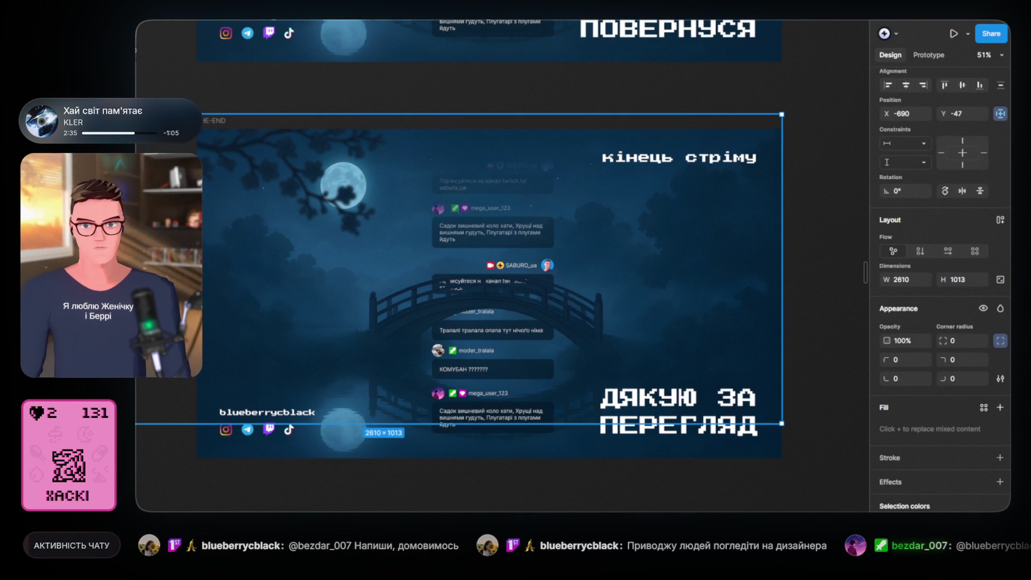
- Select the full-size 1920×1080 layer inside THE-END and remove the chat and bridge artwork
{"action": "key", "text": "Escape"}
{"action": "key", "text": "Return"}
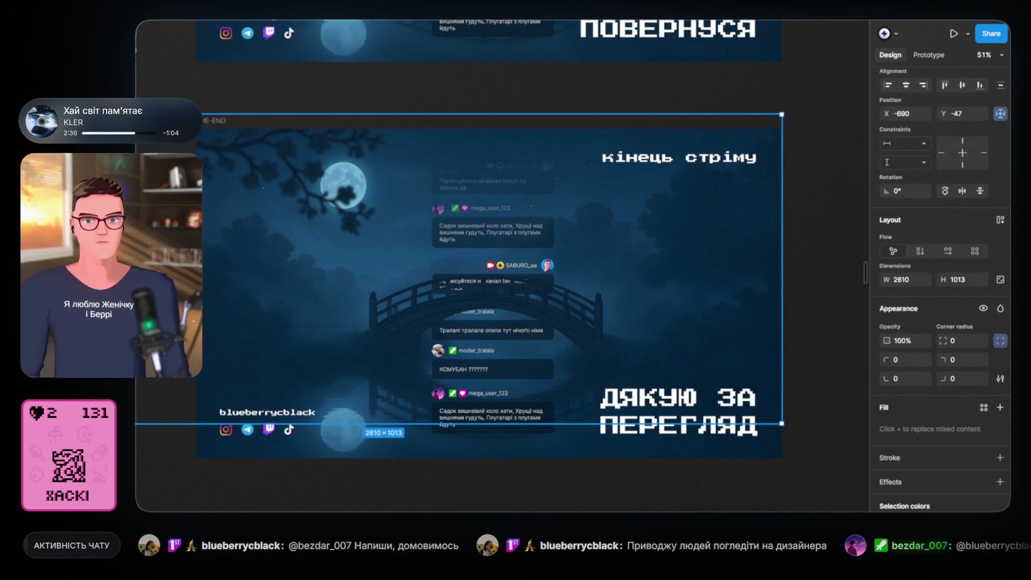
{"action": "key", "text": "Escape"}
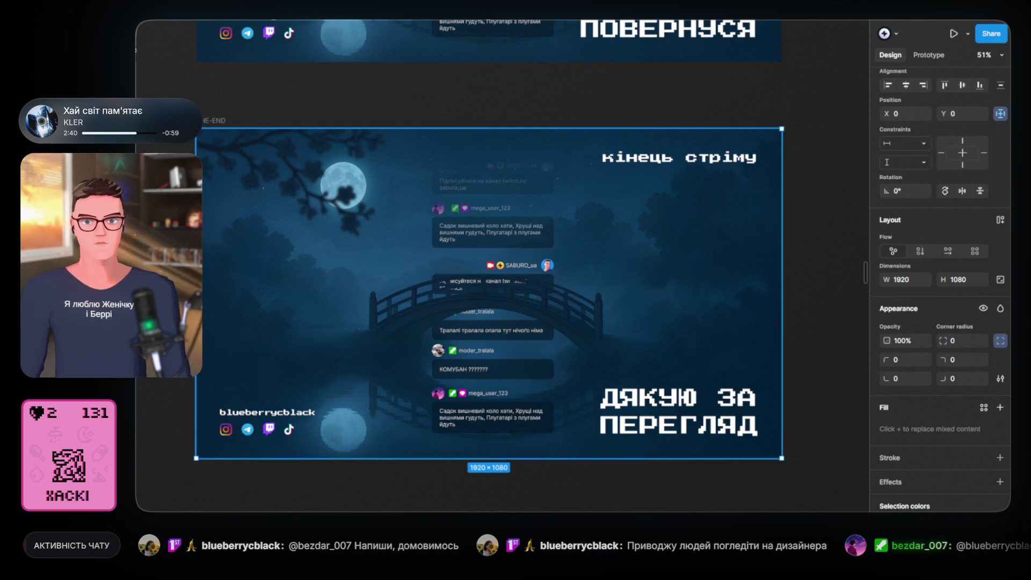
{"action": "left_click", "coordinate": [489, 293]}
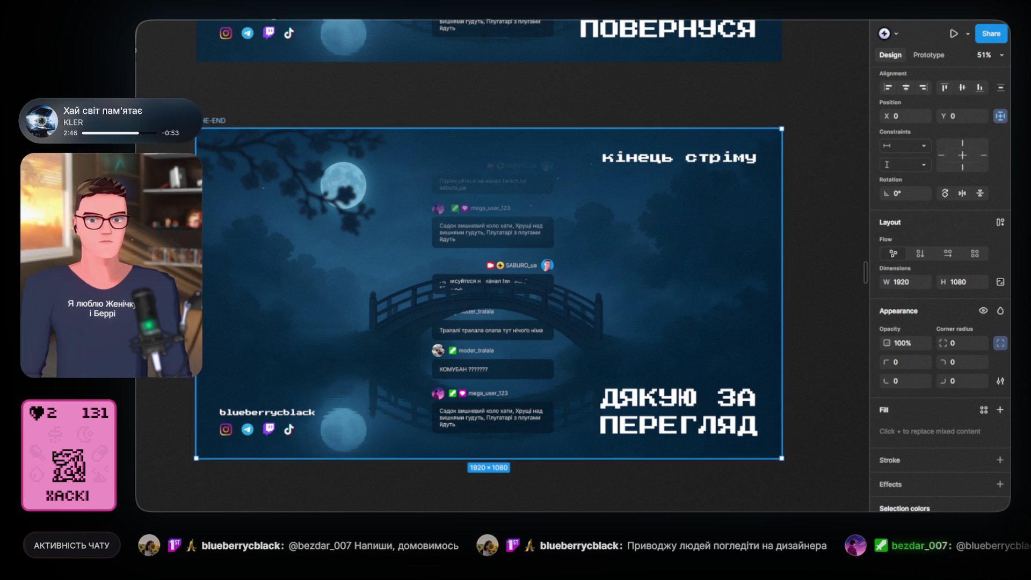
{"action": "key", "text": "Escape"}
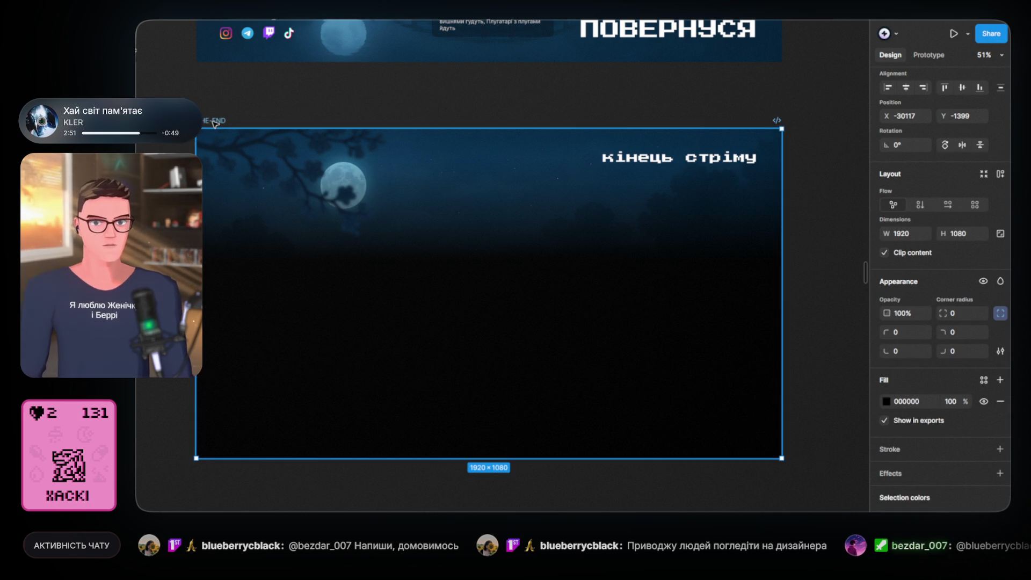
{"action": "scroll", "coordinate": [933, 491], "scroll_direction": "down", "scroll_amount": 1}
{"action": "scroll", "coordinate": [935, 492], "scroll_direction": "down", "scroll_amount": 3}
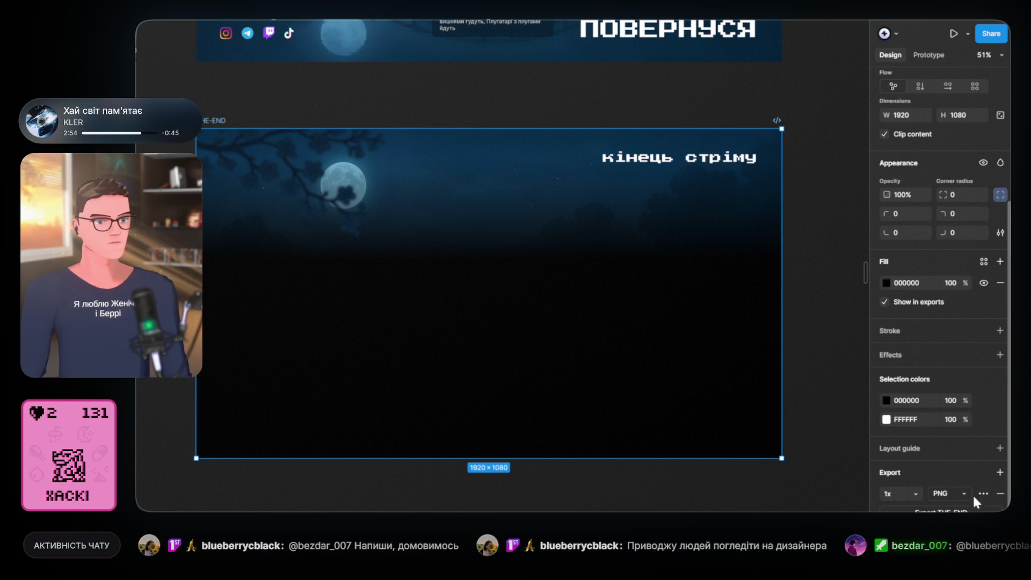
{"action": "left_click", "coordinate": [916, 491]}
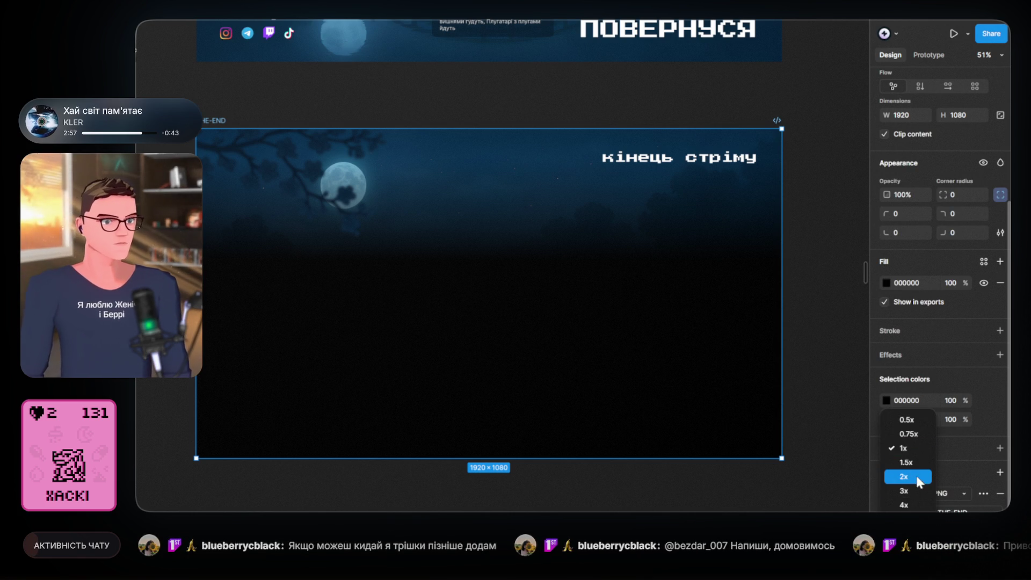
{"action": "left_click", "coordinate": [917, 452]}
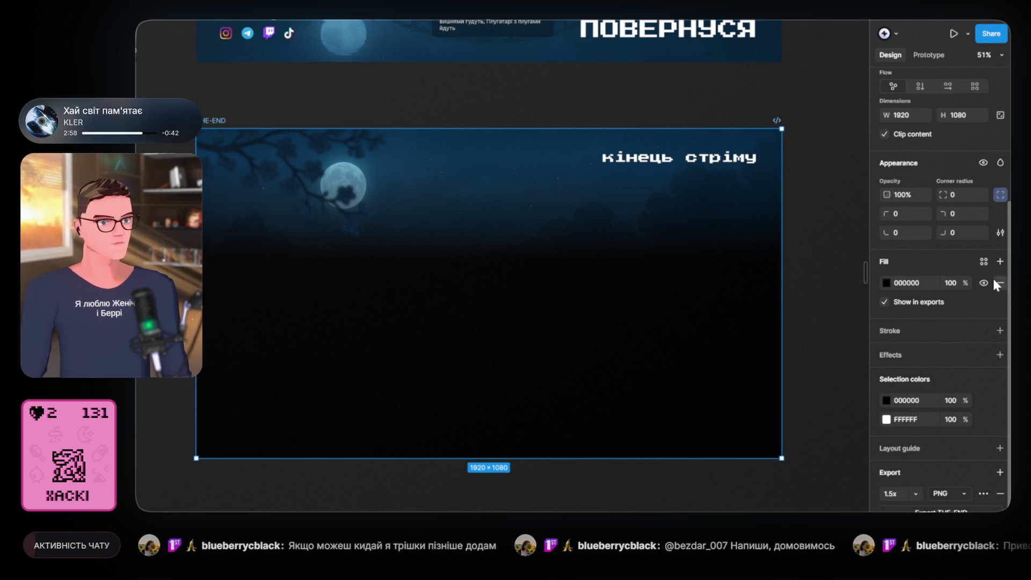
{"action": "left_click", "coordinate": [1000, 283]}
{"action": "left_click", "coordinate": [376, 105]}
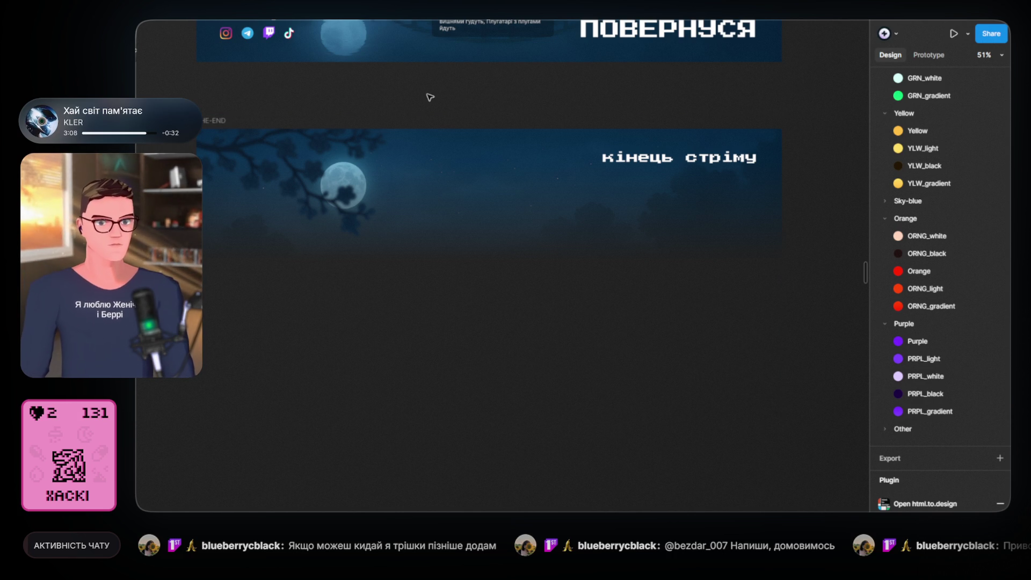
{"action": "left_click", "coordinate": [210, 121]}
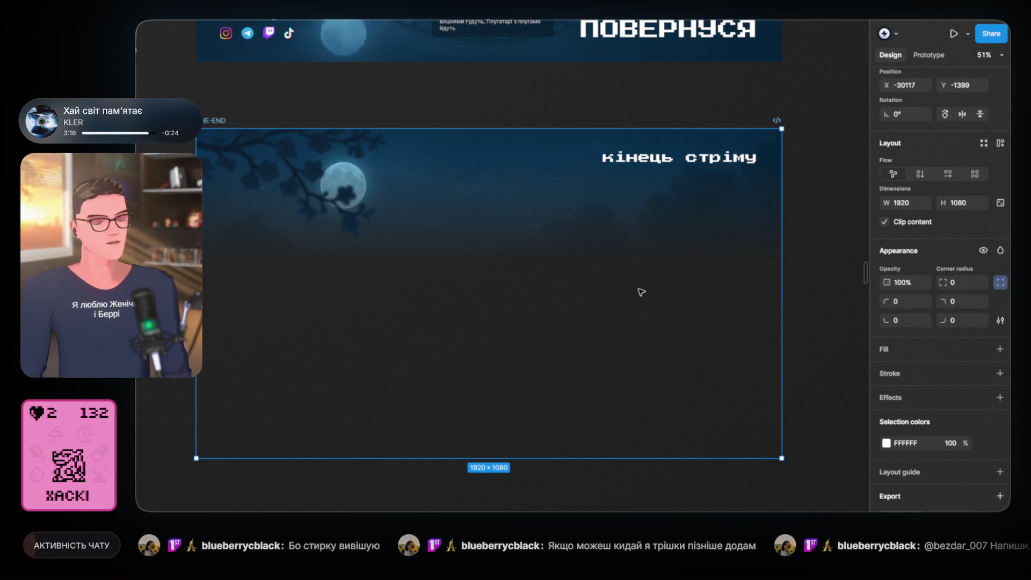
{"action": "left_click", "coordinate": [265, 101]}
{"action": "left_click_drag", "start_coordinate": [346, 108], "coordinate": [330, 84]}
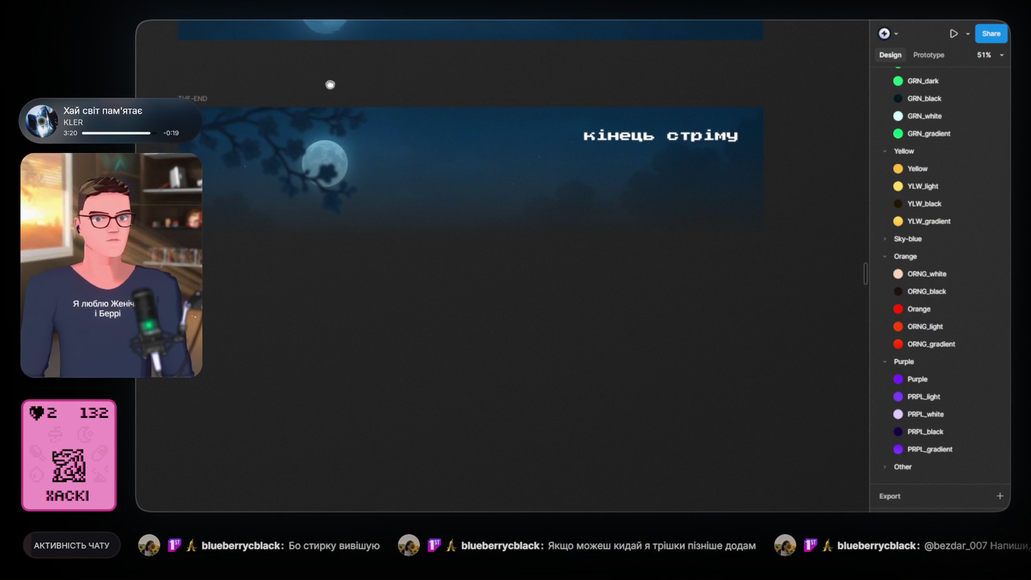
{"action": "left_click", "coordinate": [203, 111]}
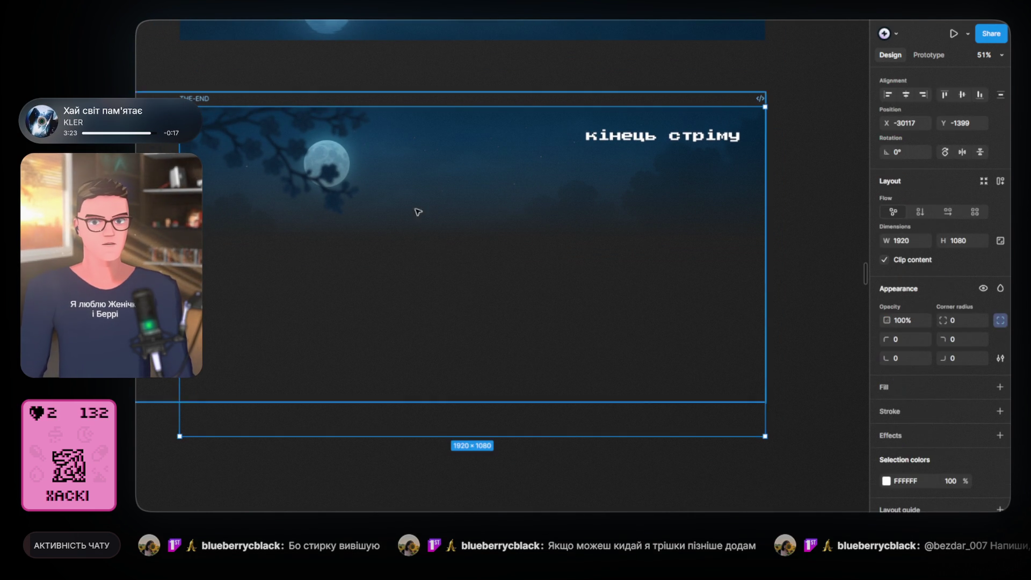
- Export the THE-END scene with its thank-you text as a 1.5x PNG
{"action": "scroll", "coordinate": [896, 475], "scroll_direction": "down", "scroll_amount": 3}
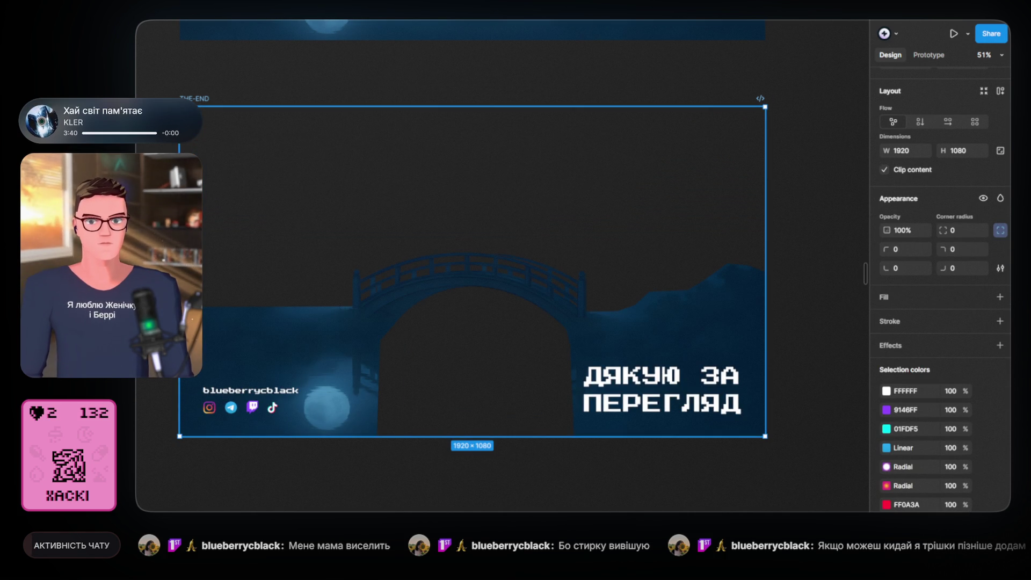
{"action": "scroll", "coordinate": [945, 430], "scroll_direction": "down", "scroll_amount": 2}
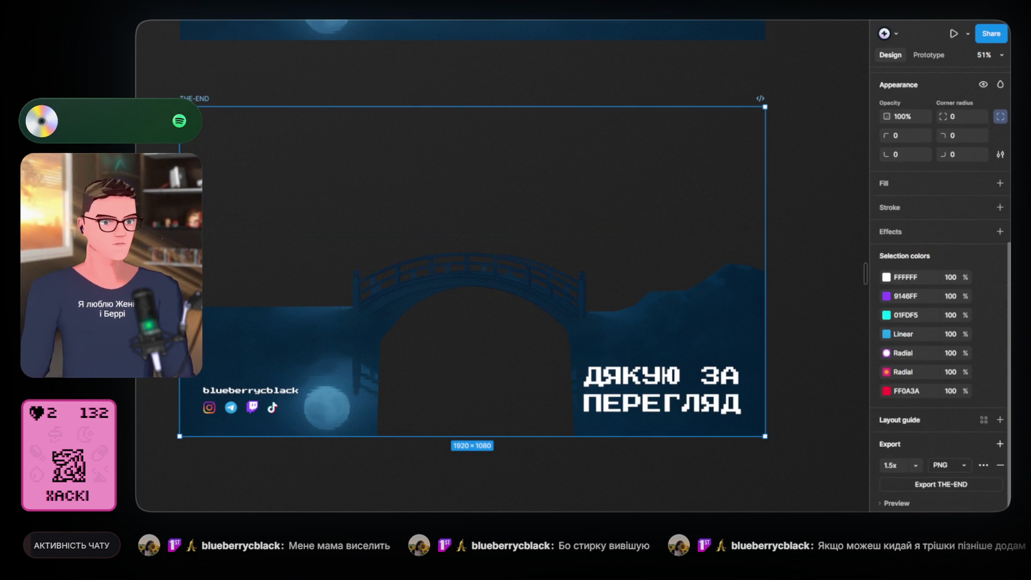
{"action": "left_click", "coordinate": [944, 481]}
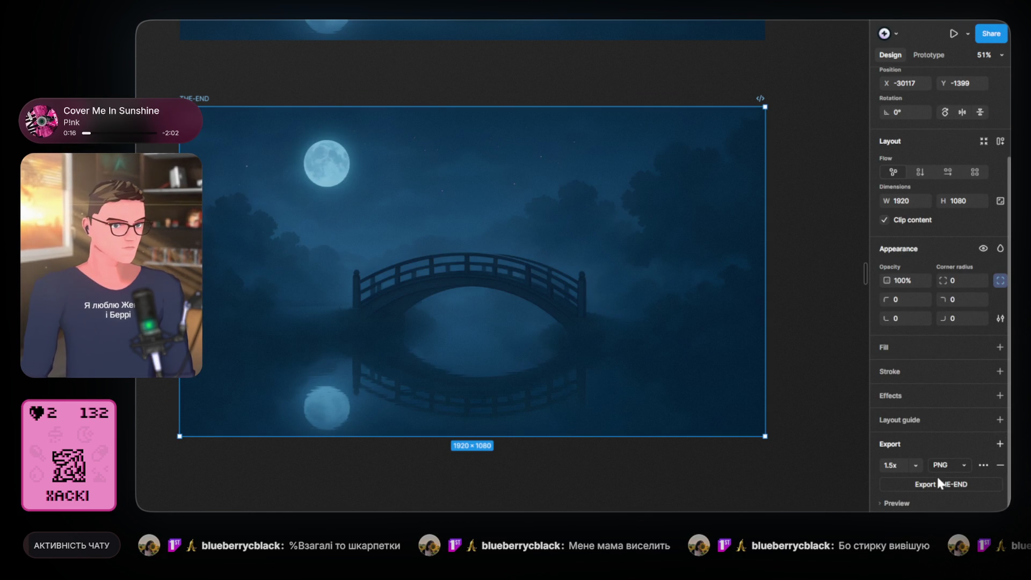
- Export a second 1.5x PNG of THE-END showing only the bare moonlit bridge background
{"action": "left_click", "coordinate": [932, 483]}
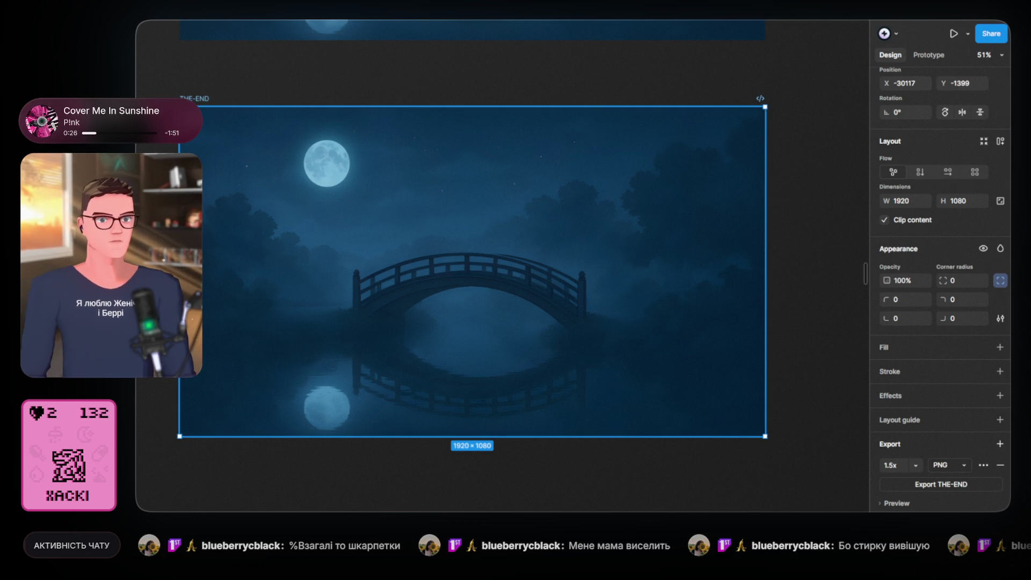
{"action": "left_click", "coordinate": [564, 59]}
{"action": "scroll", "coordinate": [476, 227], "scroll_direction": "down", "scroll_amount": 10}
{"action": "scroll", "coordinate": [507, 293], "scroll_direction": "up", "scroll_amount": 3}
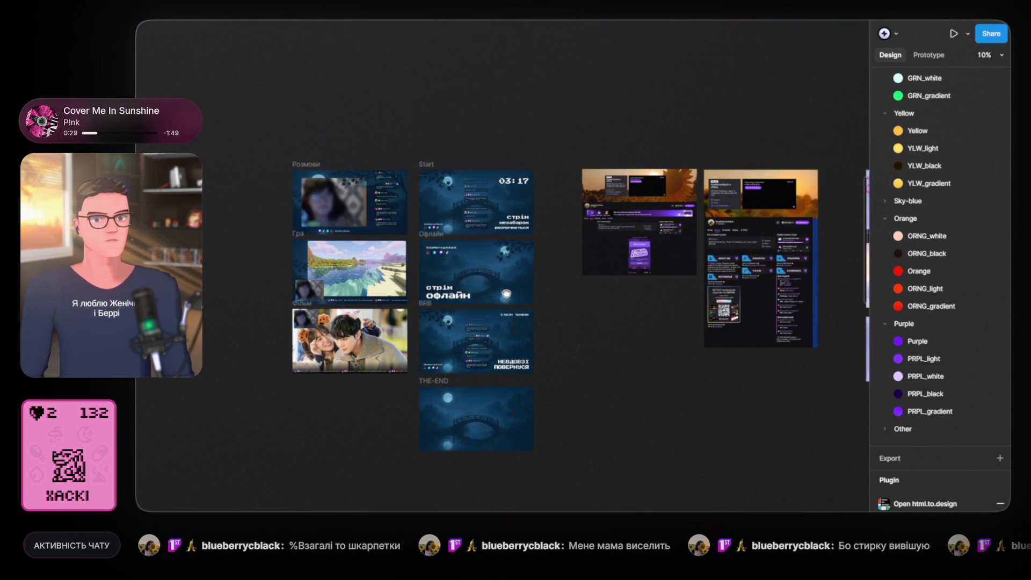
- Restore the chat overlay and the кінець стріму and ДЯКУЮ ЗА ПЕРЕГЛЯД texts in THE-END
{"action": "left_click_drag", "start_coordinate": [475, 277], "coordinate": [499, 213]}
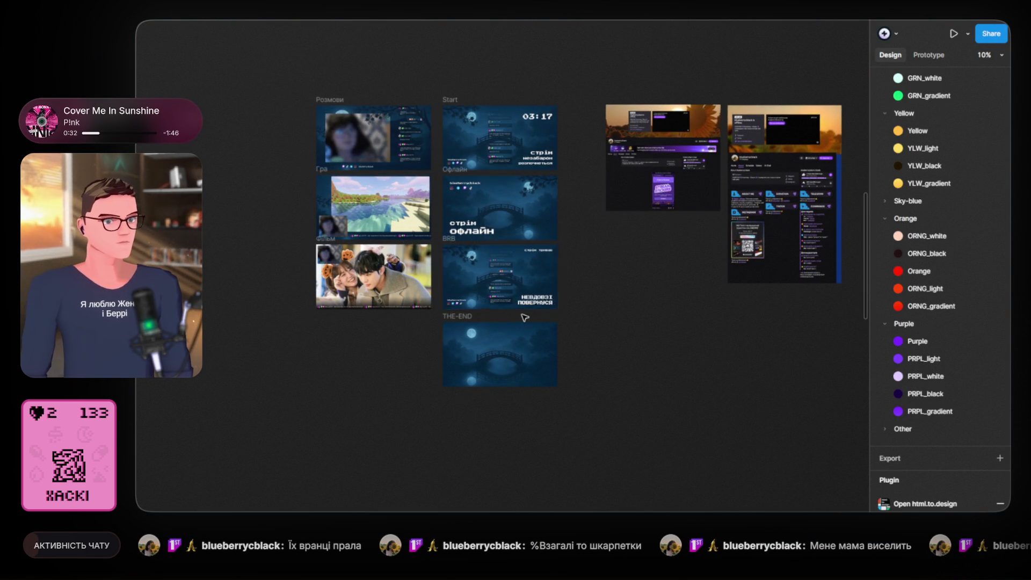
{"action": "scroll", "coordinate": [558, 301], "scroll_direction": "up", "scroll_amount": 3}
{"action": "left_click_drag", "start_coordinate": [675, 220], "coordinate": [680, 238]}
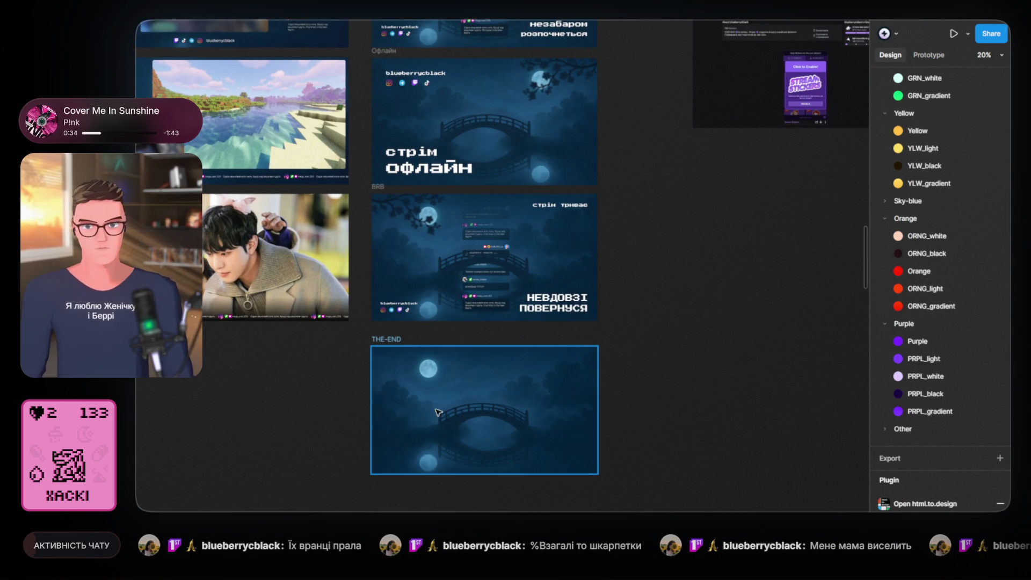
{"action": "left_click", "coordinate": [483, 408]}
{"action": "key", "text": "ctrl+v"}
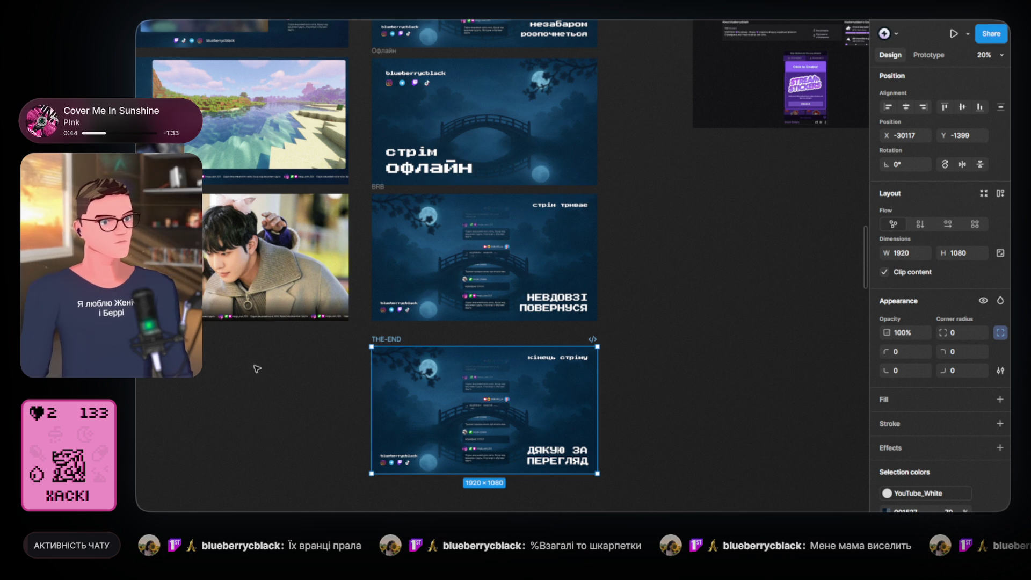
{"action": "left_click", "coordinate": [199, 377]}
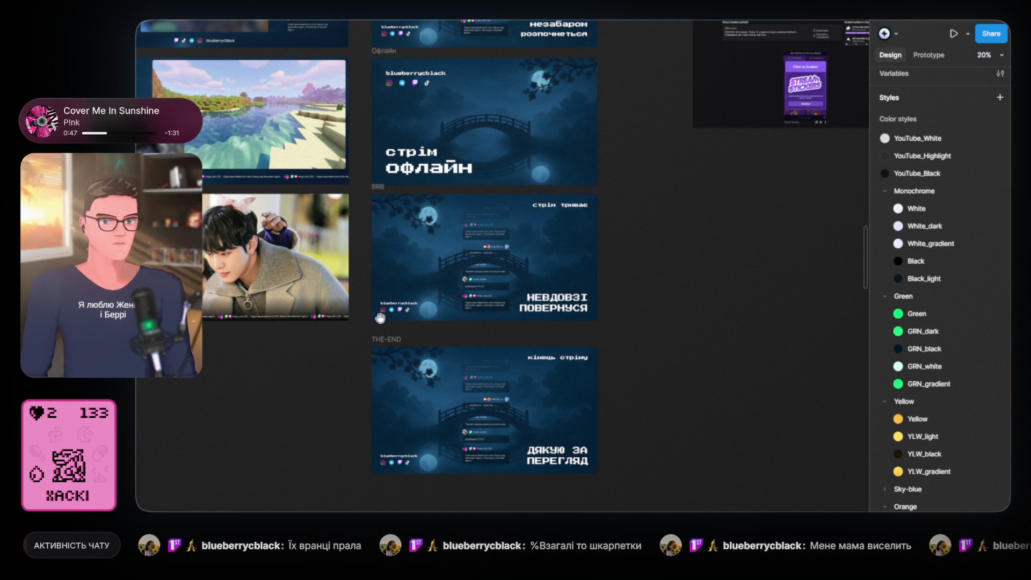
- Pan and zoom the canvas up to the Гра game scene
{"action": "left_click_drag", "start_coordinate": [446, 283], "coordinate": [495, 361]}
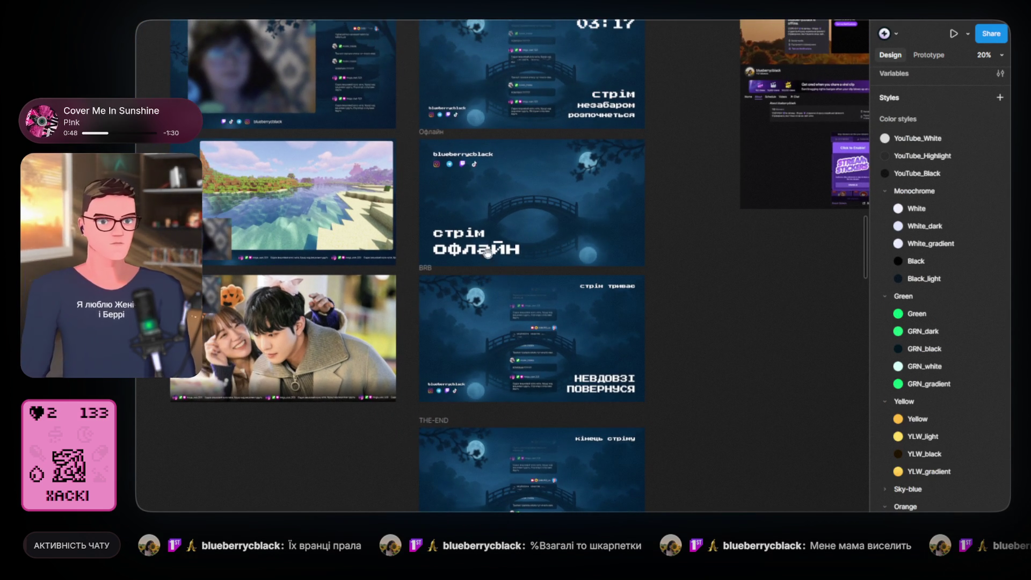
{"action": "scroll", "coordinate": [483, 215], "scroll_direction": "up", "scroll_amount": 5}
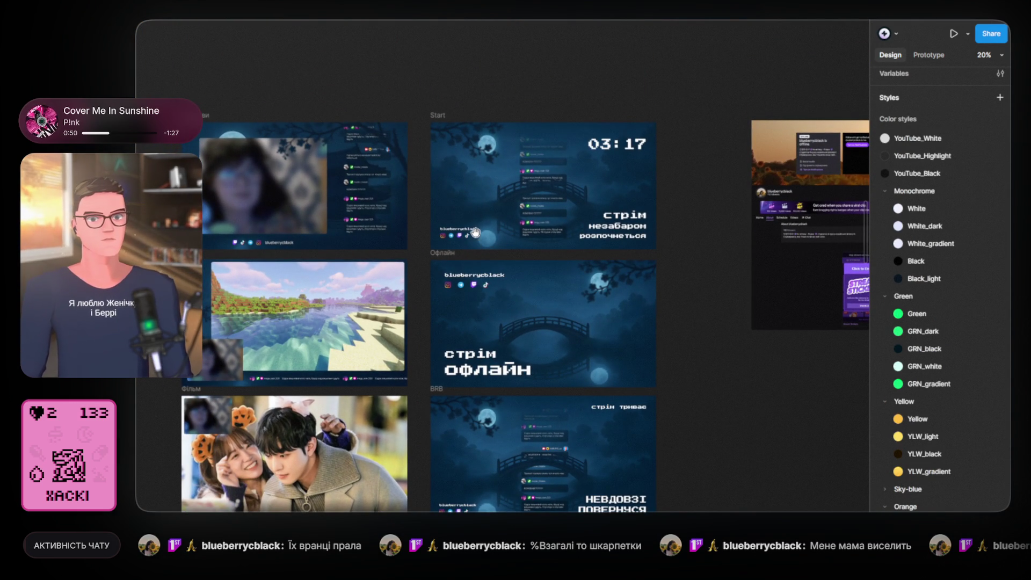
{"action": "left_click_drag", "start_coordinate": [473, 223], "coordinate": [520, 235]}
{"action": "scroll", "coordinate": [341, 305], "scroll_direction": "up", "scroll_amount": 5}
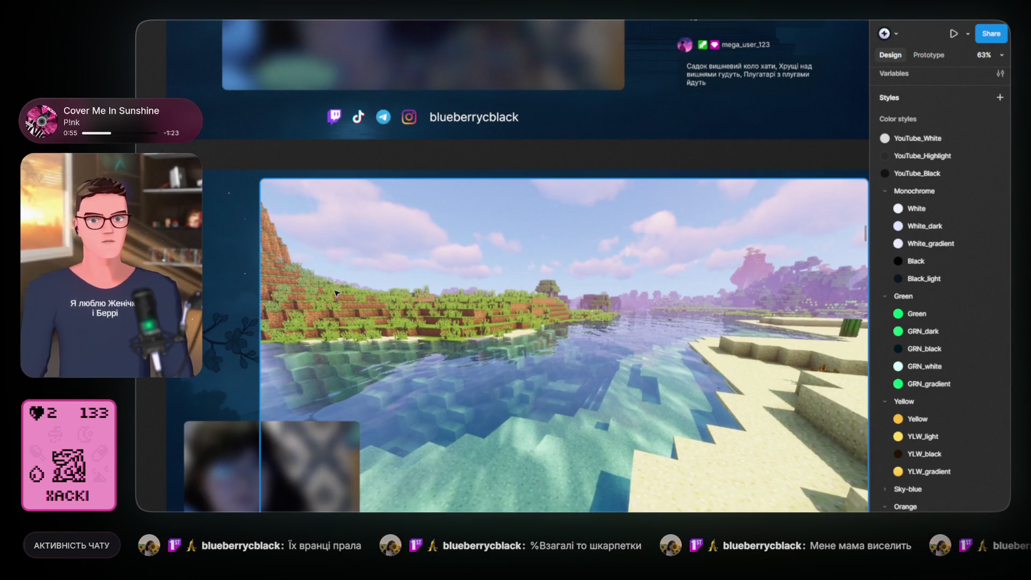
{"action": "left_click_drag", "start_coordinate": [341, 305], "coordinate": [574, 365]}
{"action": "scroll", "coordinate": [197, 352], "scroll_direction": "up", "scroll_amount": 3}
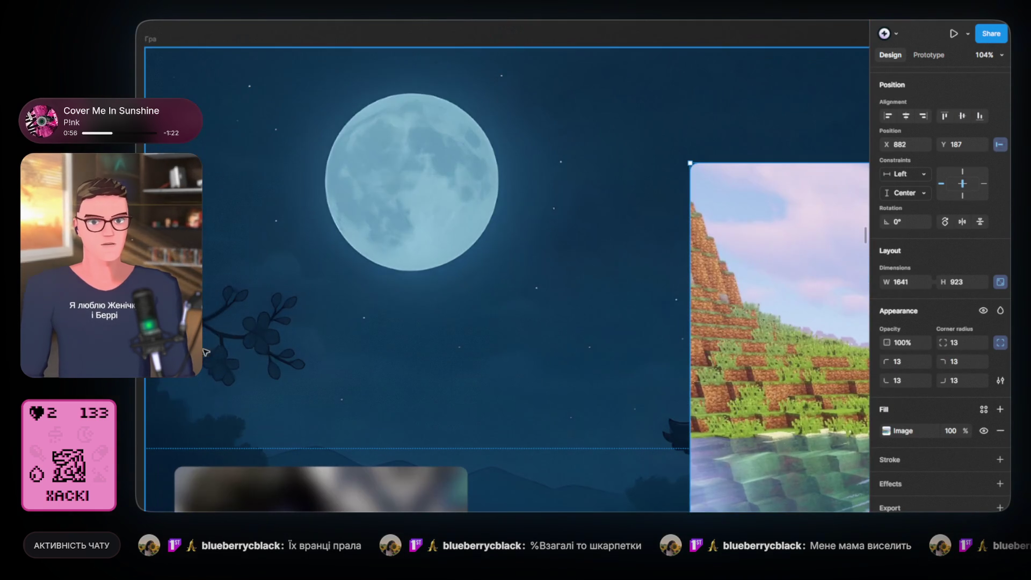
{"action": "left_click_drag", "start_coordinate": [294, 323], "coordinate": [413, 329]}
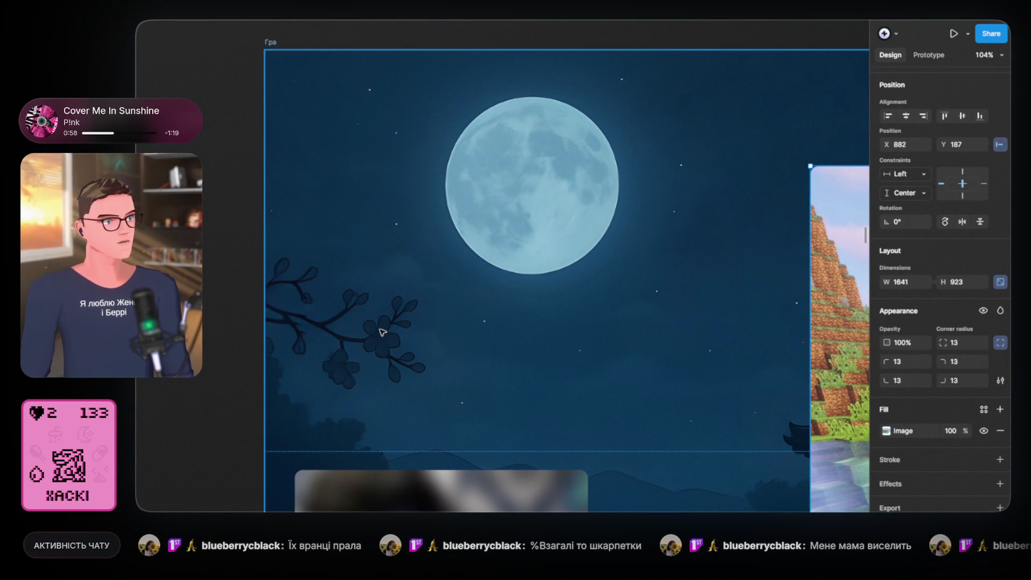
{"action": "scroll", "coordinate": [363, 315], "scroll_direction": "down", "scroll_amount": 3}
{"action": "scroll", "coordinate": [363, 314], "scroll_direction": "up", "scroll_amount": 2}
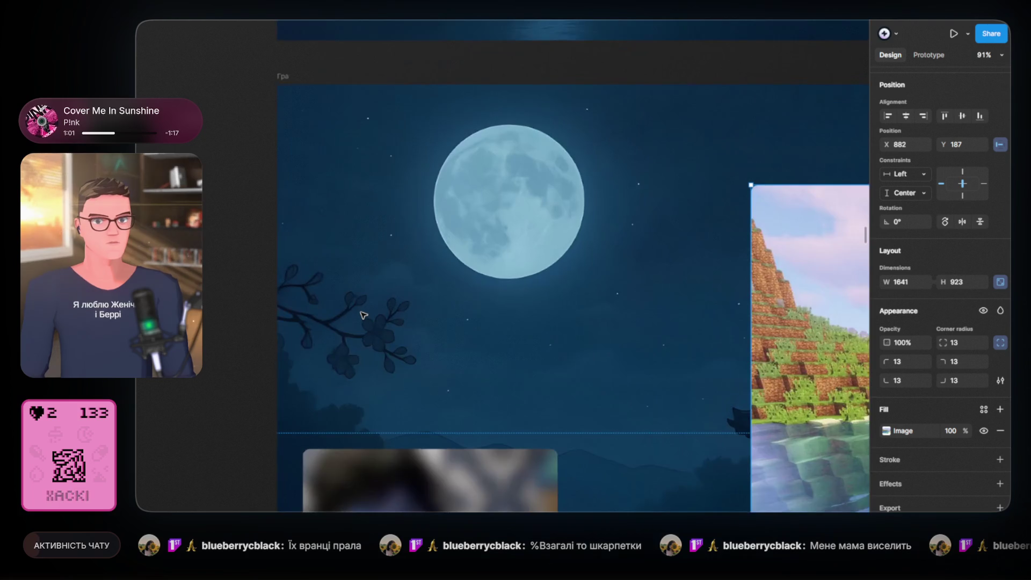
{"action": "scroll", "coordinate": [362, 313], "scroll_direction": "up", "scroll_amount": 2}
{"action": "scroll", "coordinate": [361, 313], "scroll_direction": "up", "scroll_amount": 2}
{"action": "scroll", "coordinate": [362, 313], "scroll_direction": "up", "scroll_amount": 2}
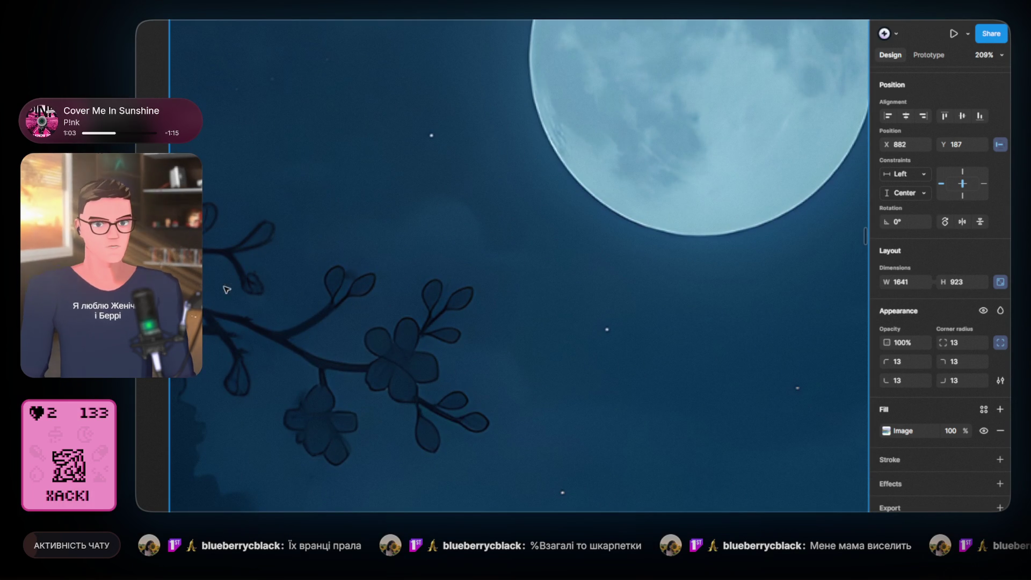
{"action": "scroll", "coordinate": [364, 401], "scroll_direction": "down", "scroll_amount": 7}
{"action": "scroll", "coordinate": [366, 398], "scroll_direction": "down", "scroll_amount": 5}
{"action": "scroll", "coordinate": [365, 398], "scroll_direction": "down", "scroll_amount": 3}
{"action": "scroll", "coordinate": [365, 399], "scroll_direction": "right", "scroll_amount": 3}
{"action": "key", "text": "ctrl+z"}
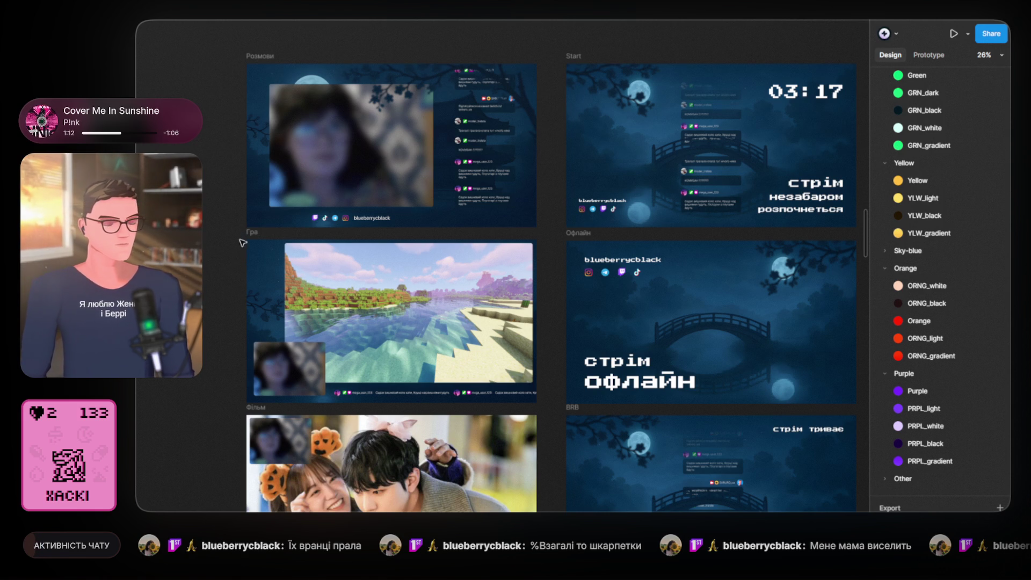
{"action": "scroll", "coordinate": [356, 114], "scroll_direction": "down", "scroll_amount": 5}
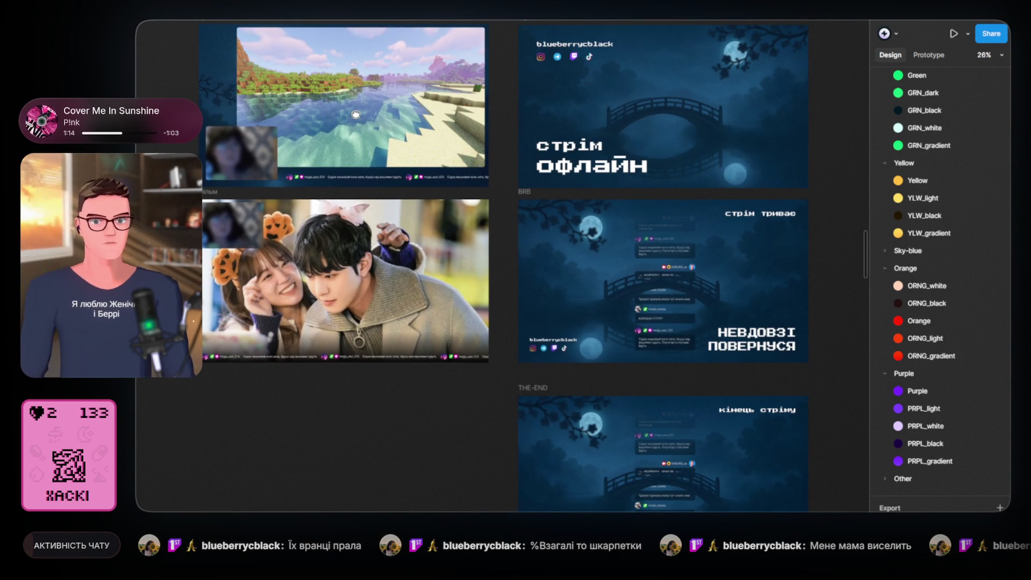
{"action": "left_click_drag", "start_coordinate": [356, 113], "coordinate": [352, 145]}
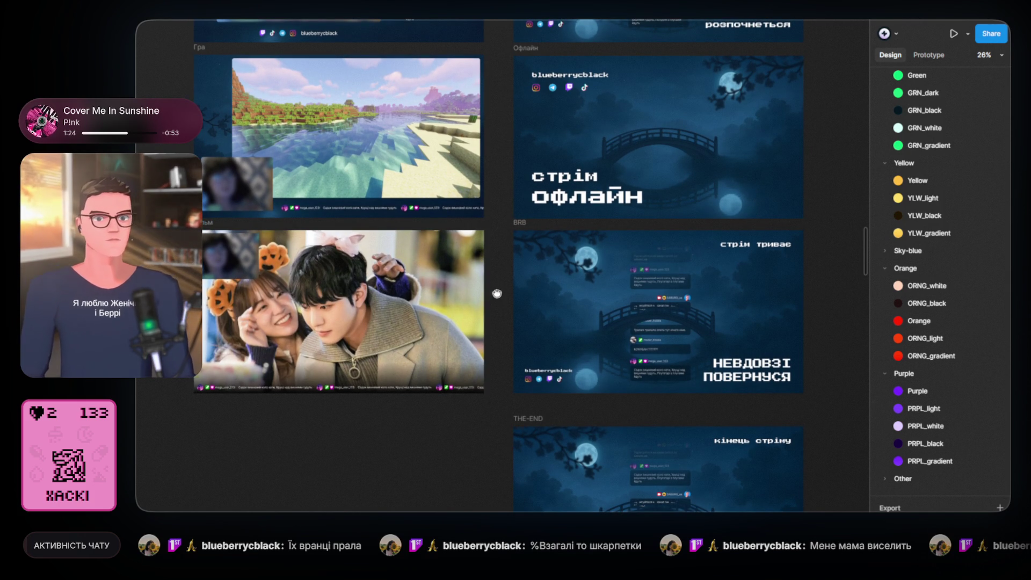
{"action": "left_click_drag", "start_coordinate": [497, 292], "coordinate": [431, 383]}
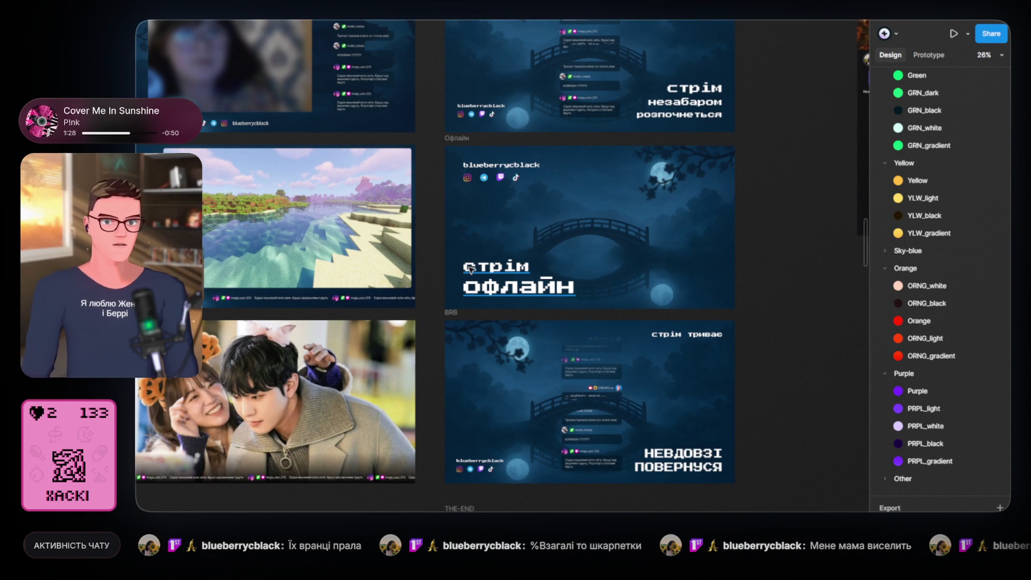
{"action": "scroll", "coordinate": [387, 205], "scroll_direction": "up", "scroll_amount": 3}
{"action": "scroll", "coordinate": [334, 199], "scroll_direction": "up", "scroll_amount": 5}
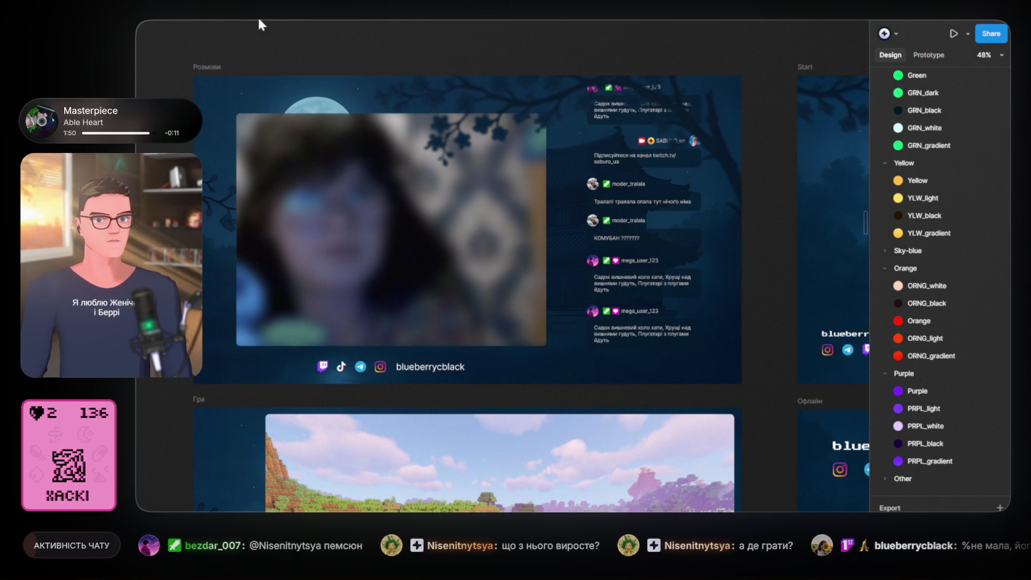
- Scroll the canvas sideways to centre the Розмови chat scene
{"action": "scroll", "coordinate": [439, 83], "scroll_direction": "right", "scroll_amount": 3}
- Draw a rectangle over the whole 1920×1080 Розмови scene and remove its grey fill
{"action": "left_click", "coordinate": [463, 110]}
{"action": "left_click_drag", "start_coordinate": [374, 49], "coordinate": [407, 42]}
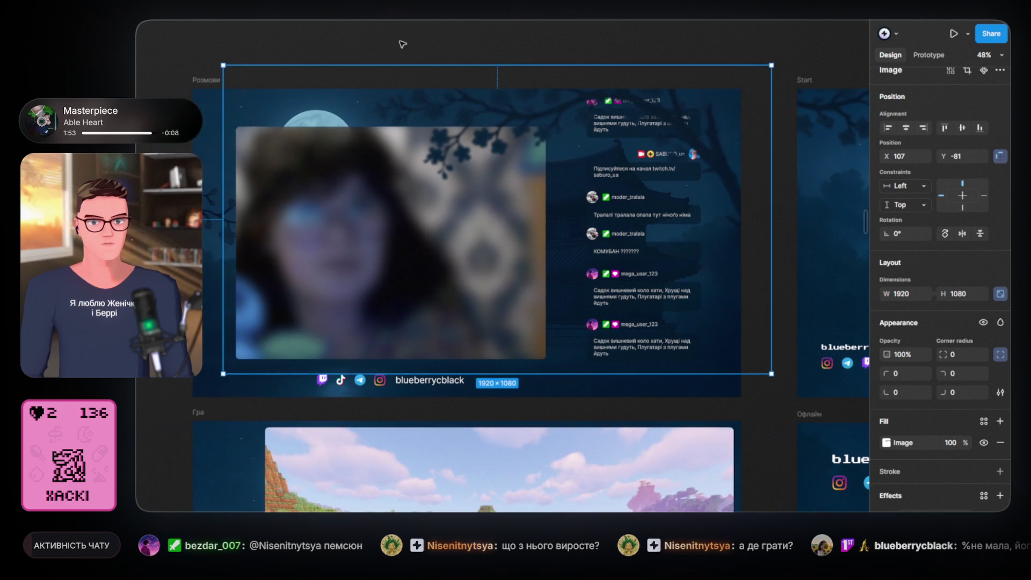
{"action": "left_click", "coordinate": [390, 60]}
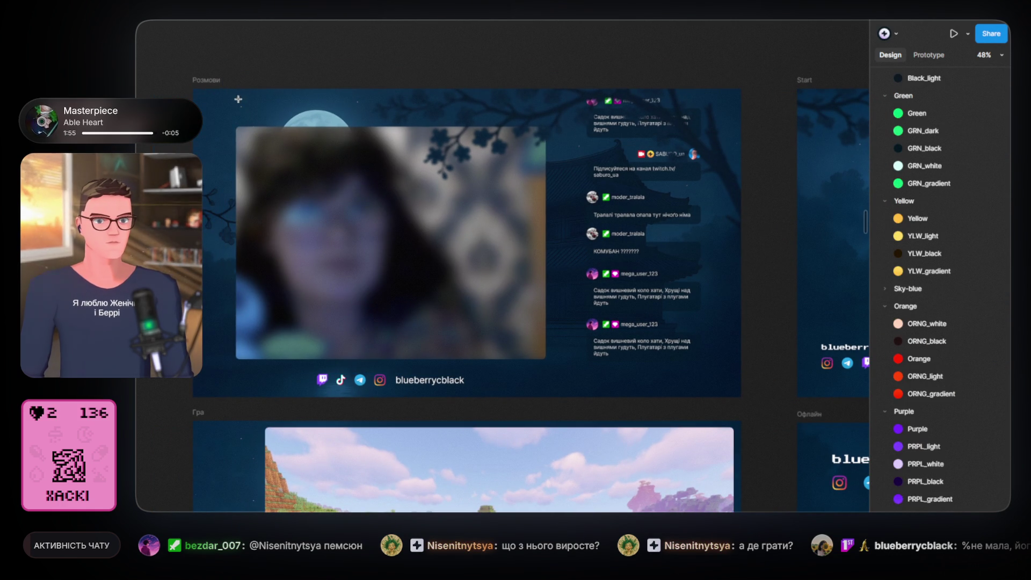
{"action": "key", "text": "r"}
{"action": "left_click_drag", "start_coordinate": [194, 90], "coordinate": [197, 95]}
{"action": "left_click_drag", "start_coordinate": [398, 223], "coordinate": [741, 397]}
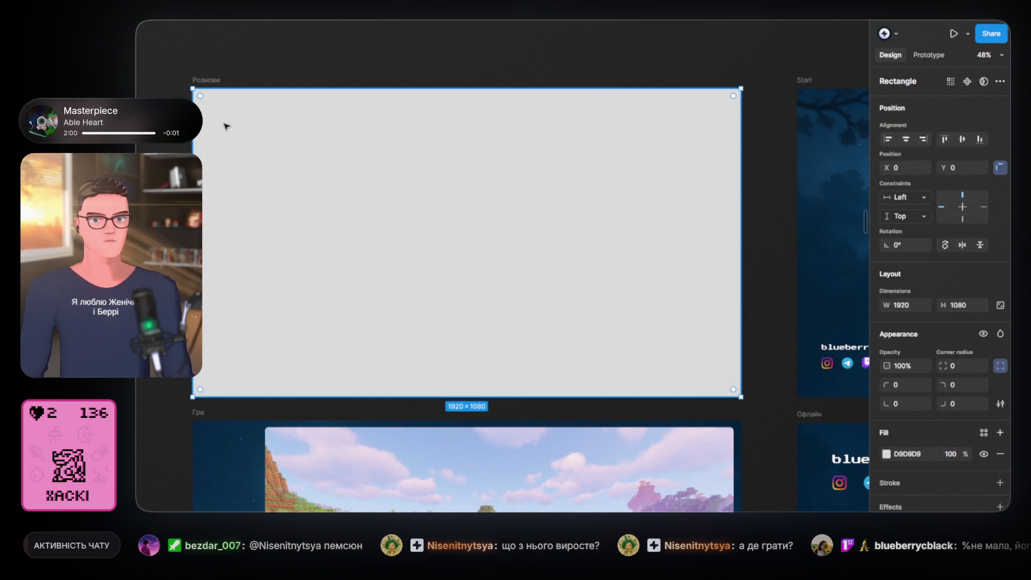
{"action": "left_click_drag", "start_coordinate": [193, 88], "coordinate": [191, 87]}
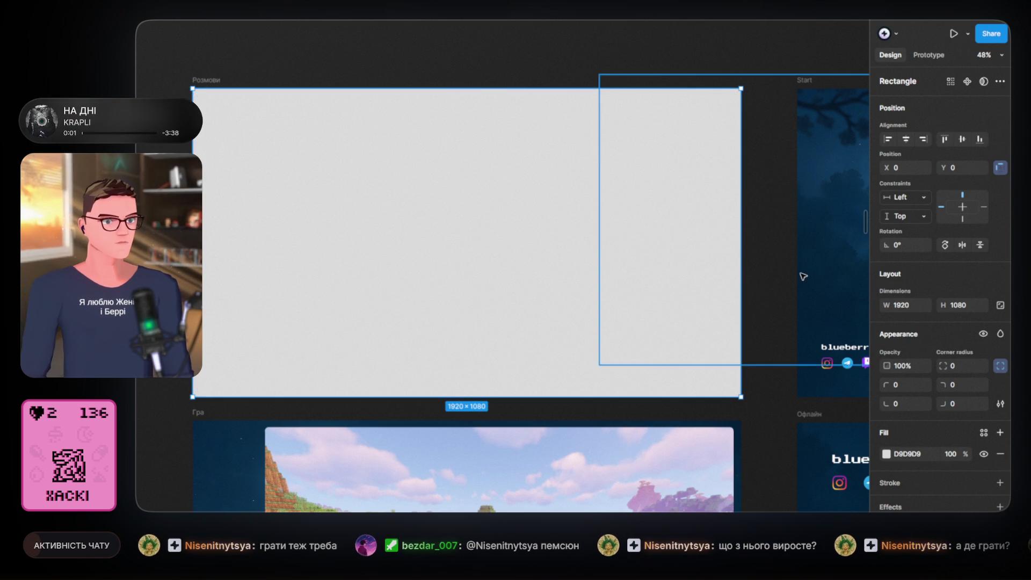
{"action": "left_click", "coordinate": [996, 455]}
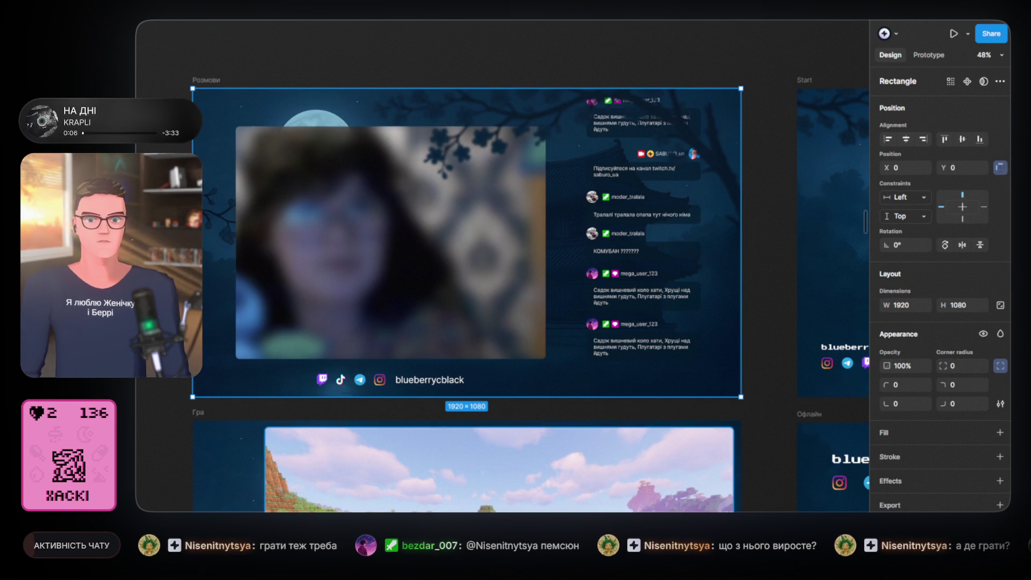
- Group the rectangle with the Розмови scene image, then undo the grouping and deselect
{"action": "left_click", "coordinate": [757, 226], "text": "shift"}
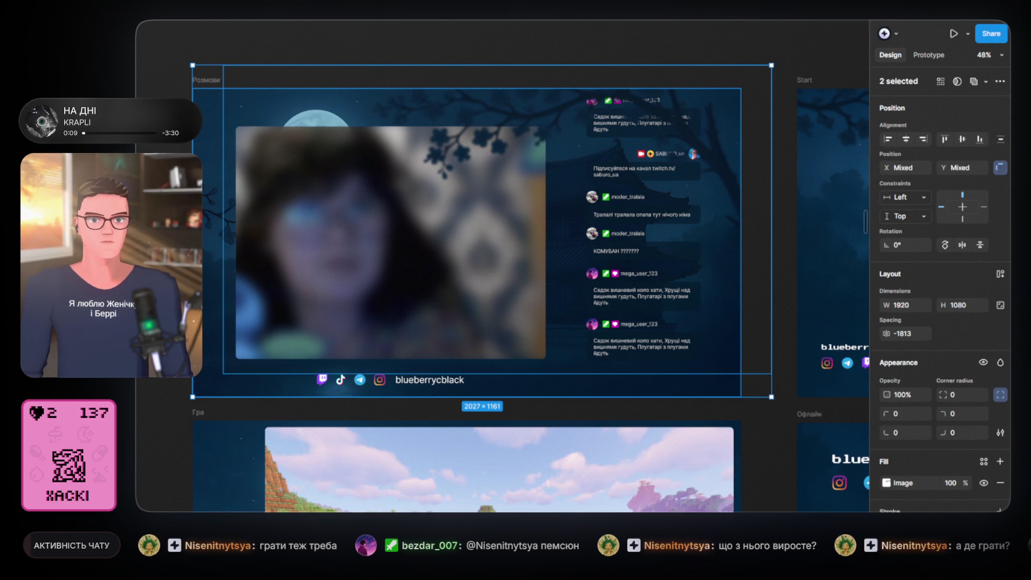
{"action": "key", "text": "ctrl+g"}
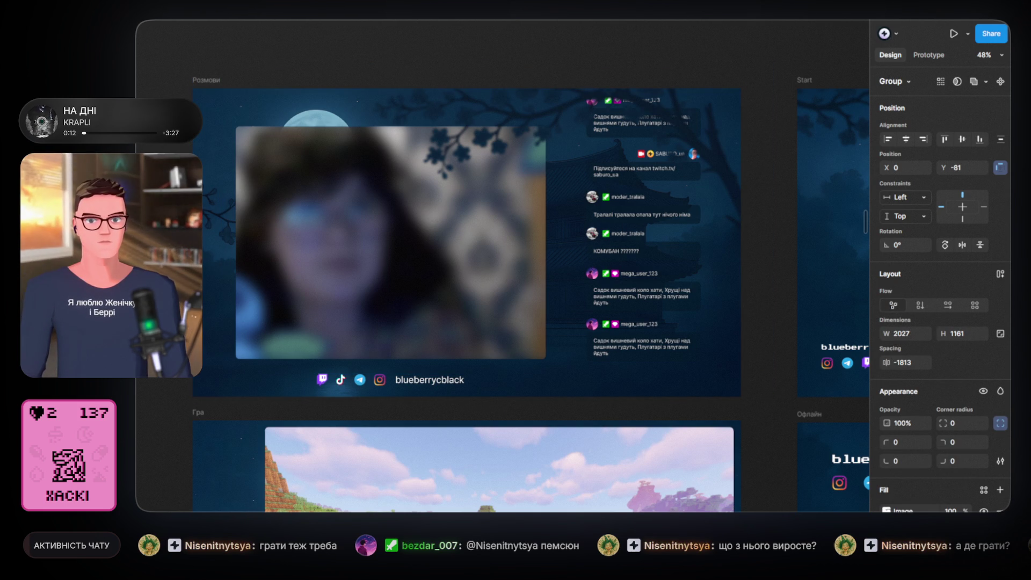
{"action": "key", "text": "ctrl+z"}
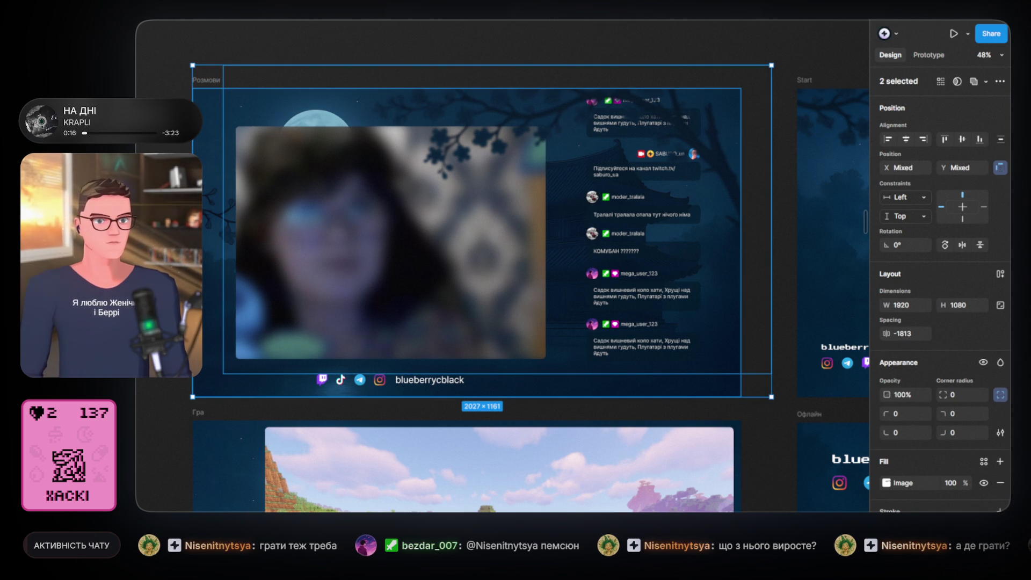
{"action": "key", "text": "Escape"}
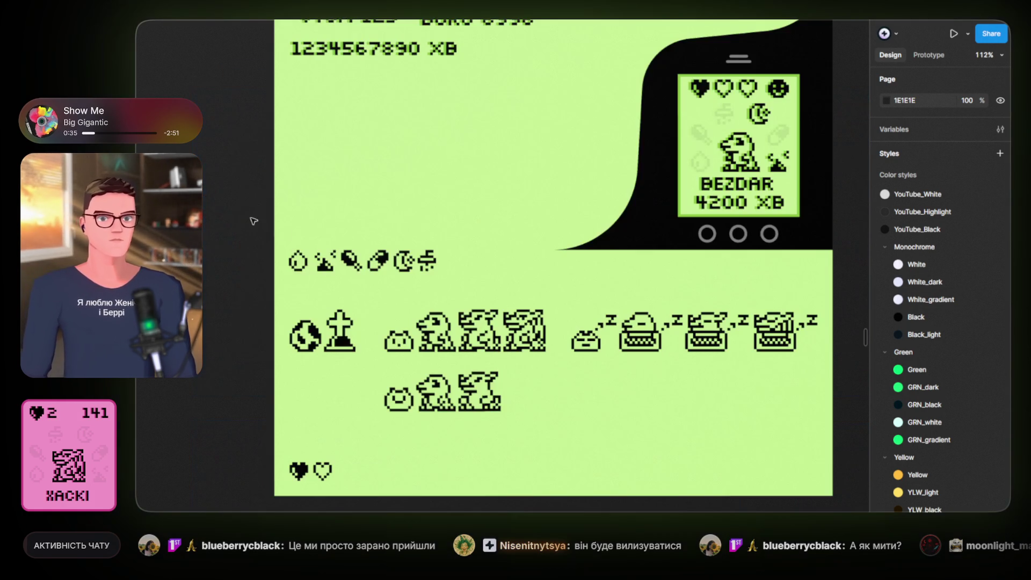
- Bring the green Tamagotchi artwork board into view at 112%, showing the '!СТАРТ' egg device
{"action": "scroll", "coordinate": [370, 438], "scroll_direction": "up", "scroll_amount": 3}
- Browse the Tamagotchi widget screens, ending at 103% on the SABUROO, !СТАРТ, ПАУЗА and ТАМАГОЧІ frames
{"action": "scroll", "coordinate": [370, 438], "scroll_direction": "up", "scroll_amount": 3}
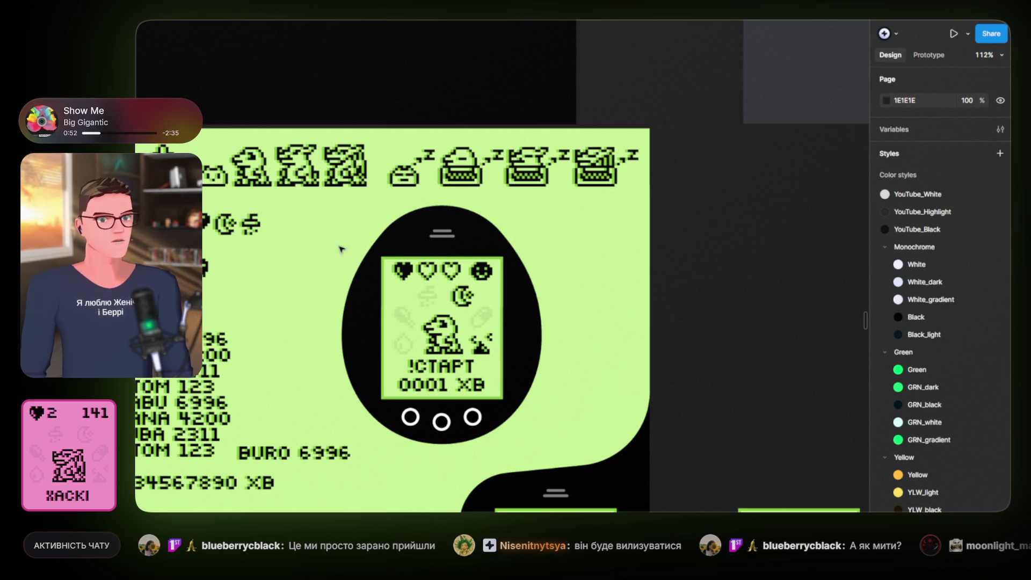
{"action": "scroll", "coordinate": [648, 330], "scroll_direction": "down", "scroll_amount": 3}
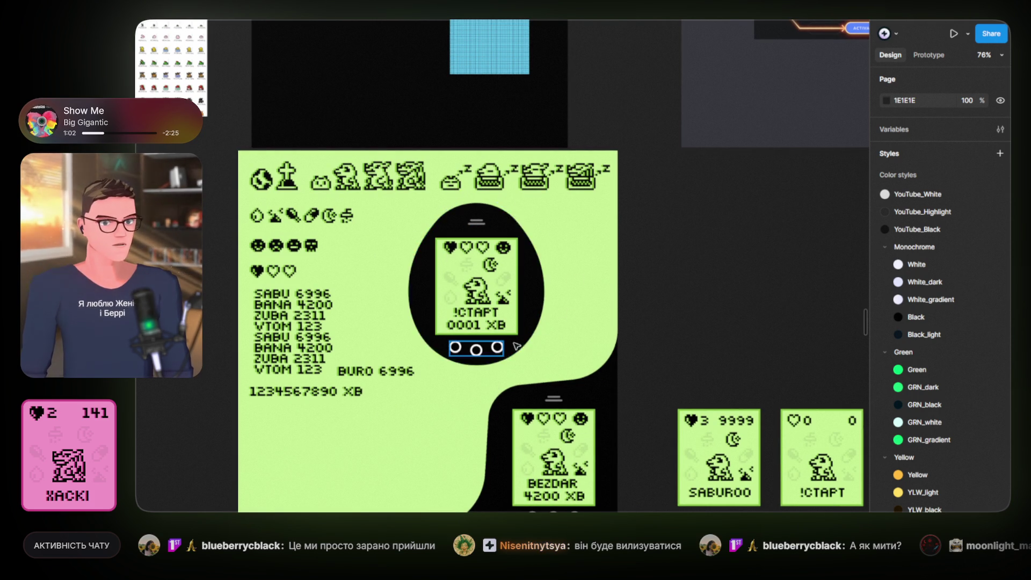
{"action": "scroll", "coordinate": [445, 323], "scroll_direction": "up", "scroll_amount": 3}
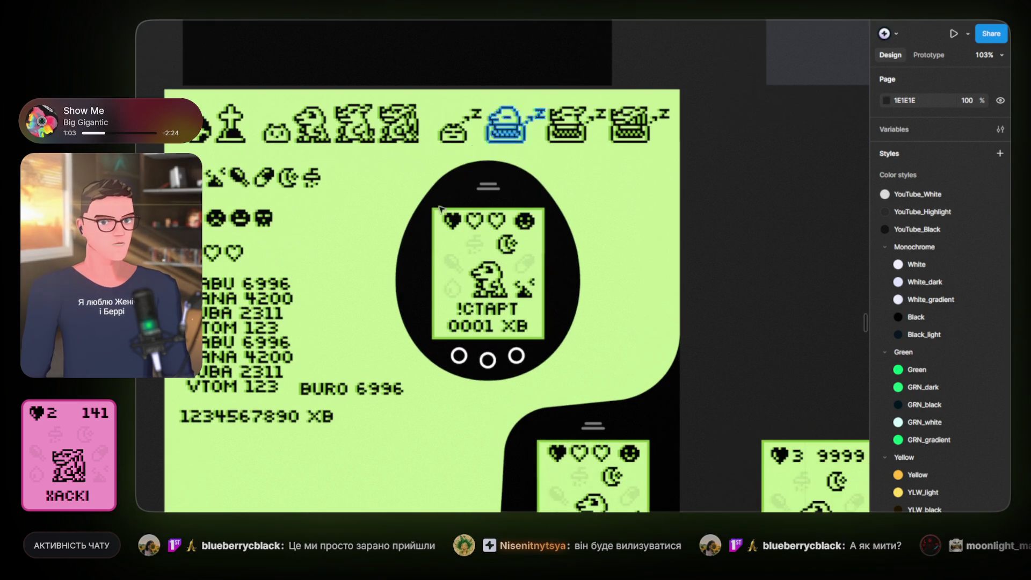
{"action": "scroll", "coordinate": [537, 325], "scroll_direction": "down", "scroll_amount": 5}
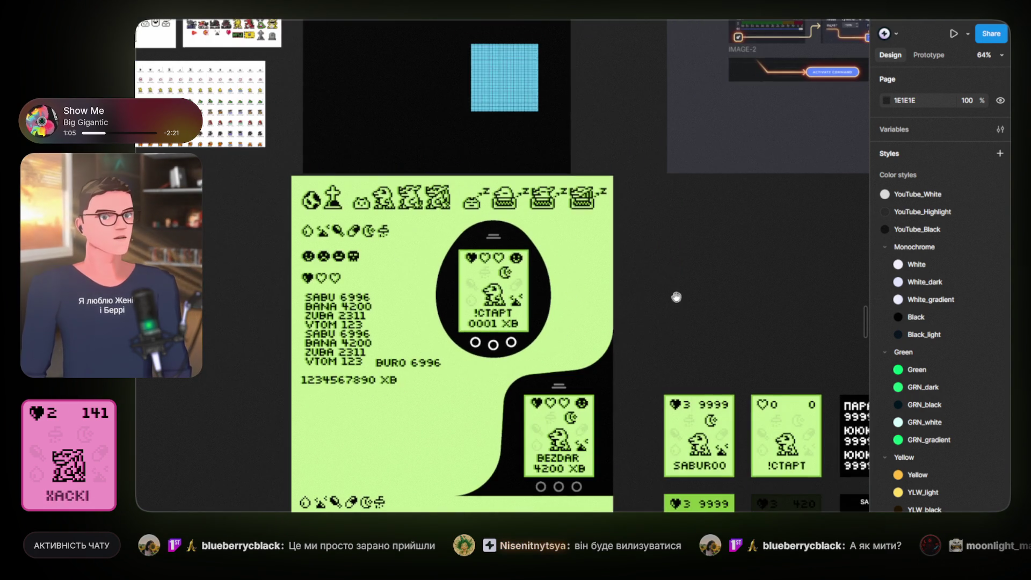
{"action": "scroll", "coordinate": [645, 285], "scroll_direction": "right", "scroll_amount": 3}
{"action": "scroll", "coordinate": [591, 231], "scroll_direction": "down", "scroll_amount": 3}
{"action": "scroll", "coordinate": [591, 231], "scroll_direction": "right", "scroll_amount": 3}
{"action": "scroll", "coordinate": [524, 271], "scroll_direction": "up", "scroll_amount": 4}
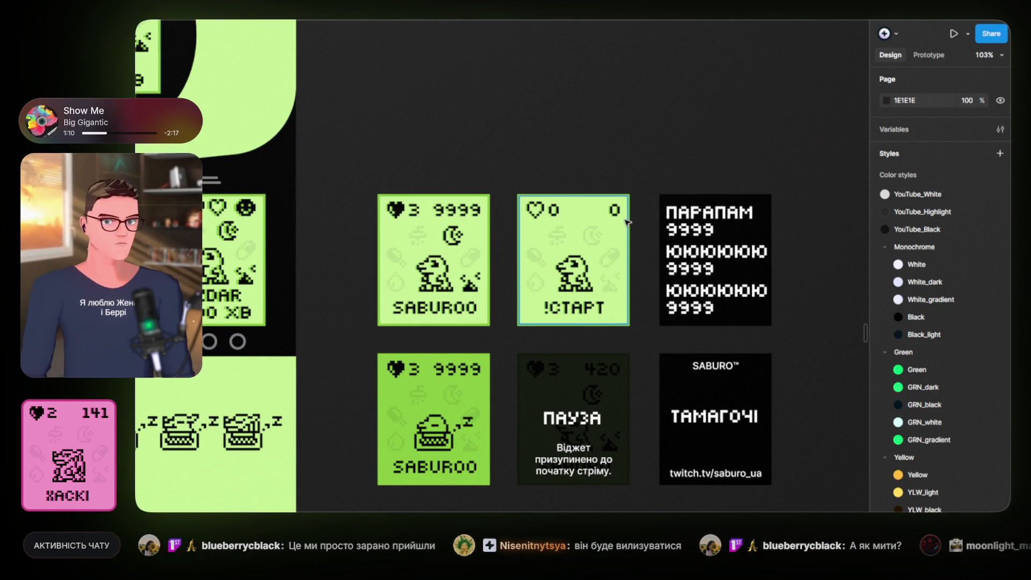